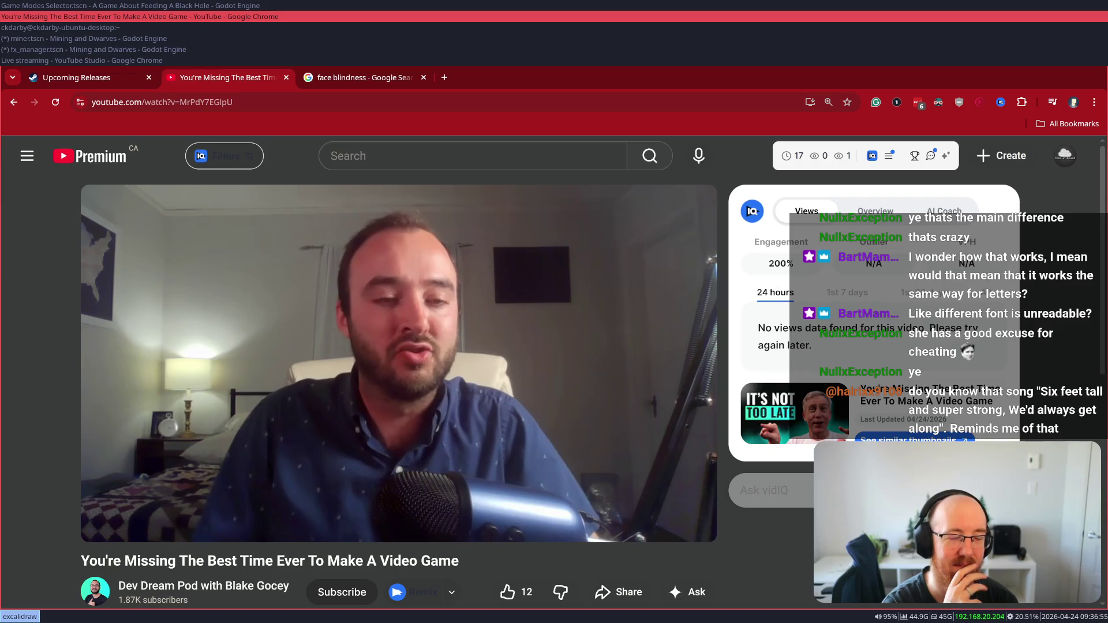
# - Reload the changed fx_manager project file from disk in Godot
pyautogui.moveTo(91, 490)
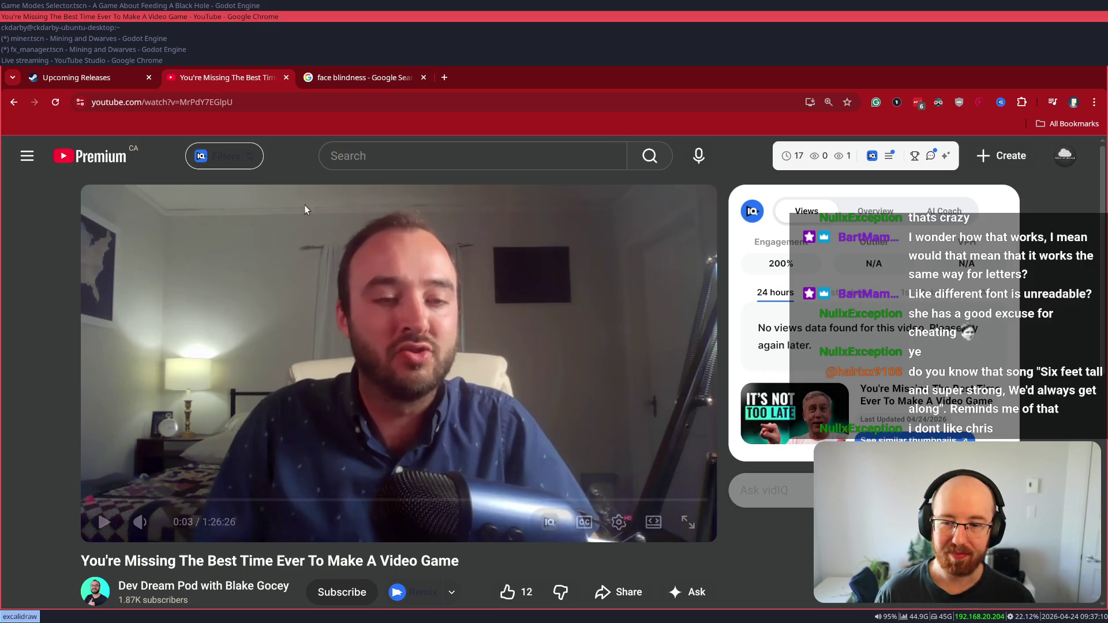
pyautogui.click(68, 45)
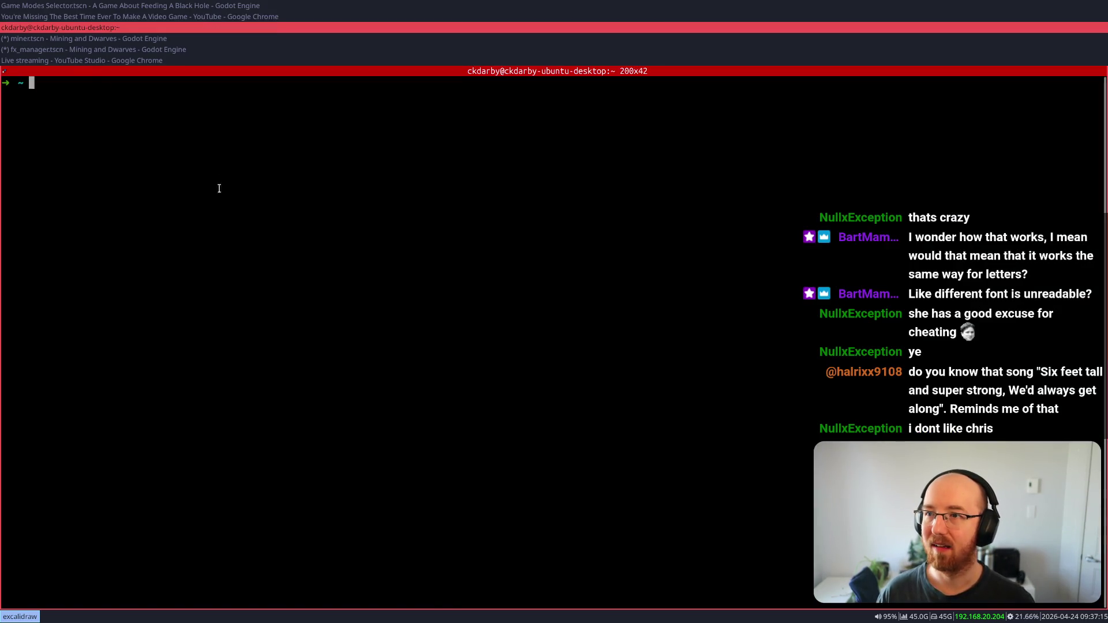
pyautogui.click(71, 55)
pyautogui.click(75, 48)
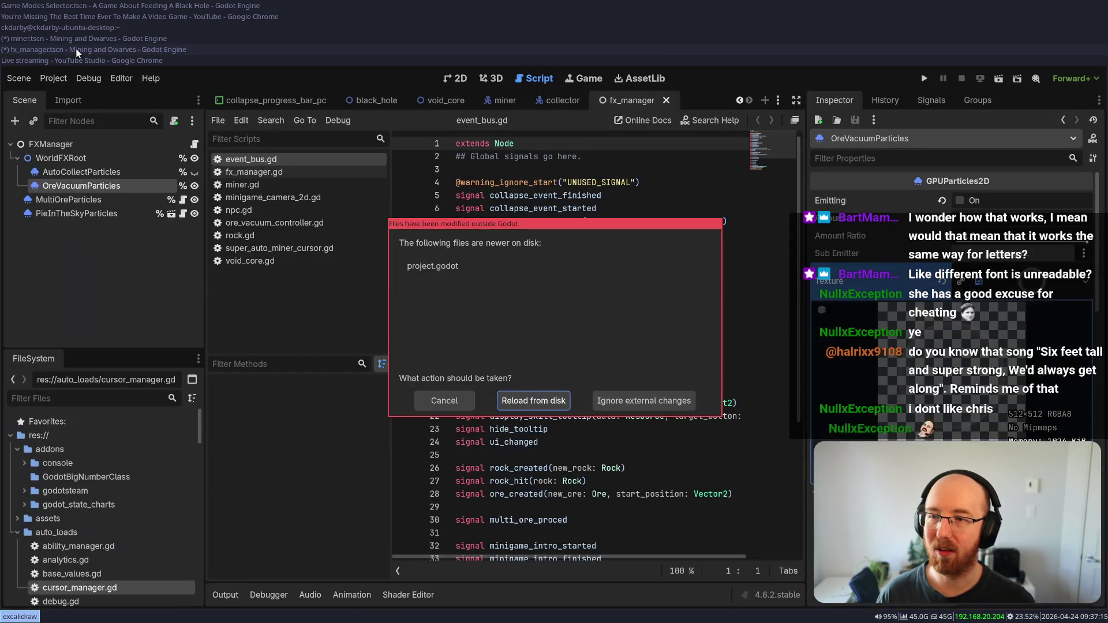
pyautogui.click(545, 406)
# - Rerun 'code ~/scratchpad' from terminal history to open TODO.md in VS Code
pyautogui.click(39, 28)
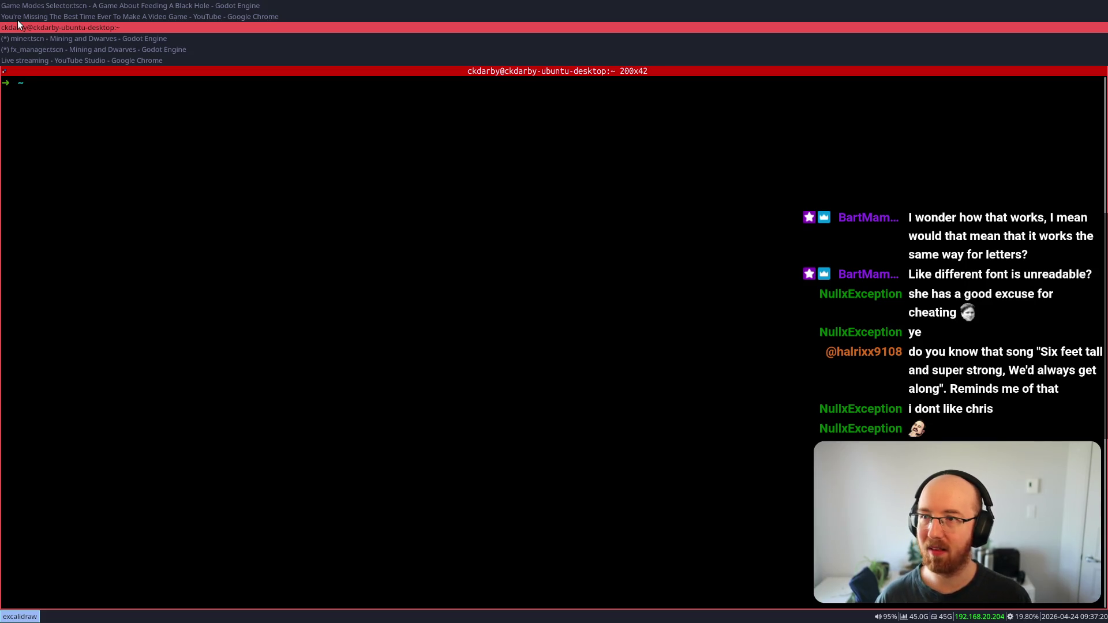
pyautogui.hotkey('ctrl', 'r')
pyautogui.write('code')
pyautogui.press('Up')
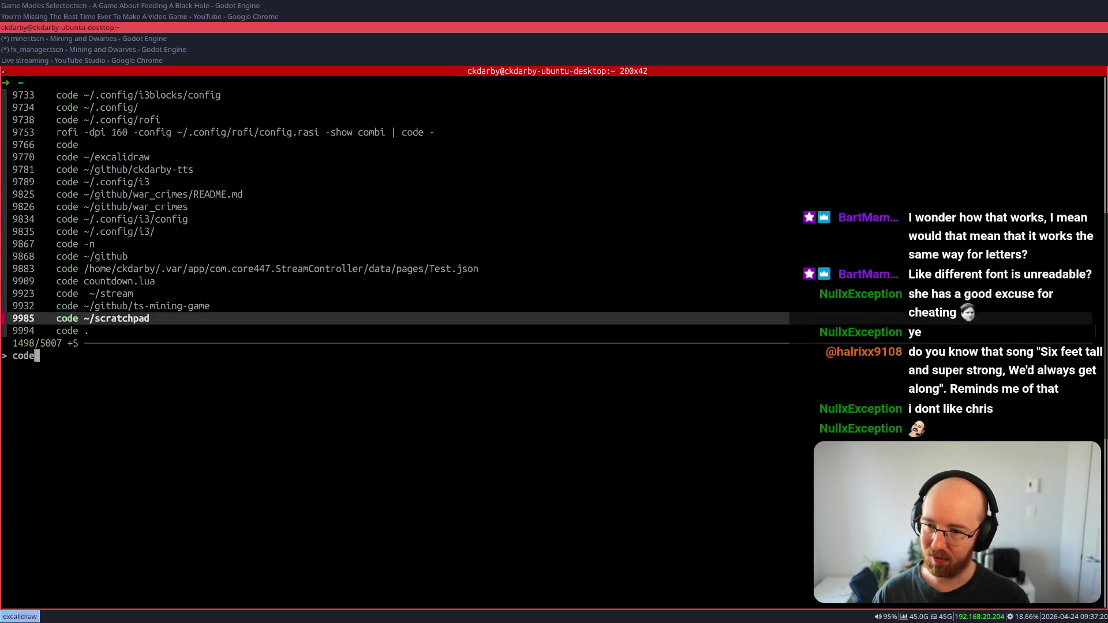
pyautogui.press('Return')
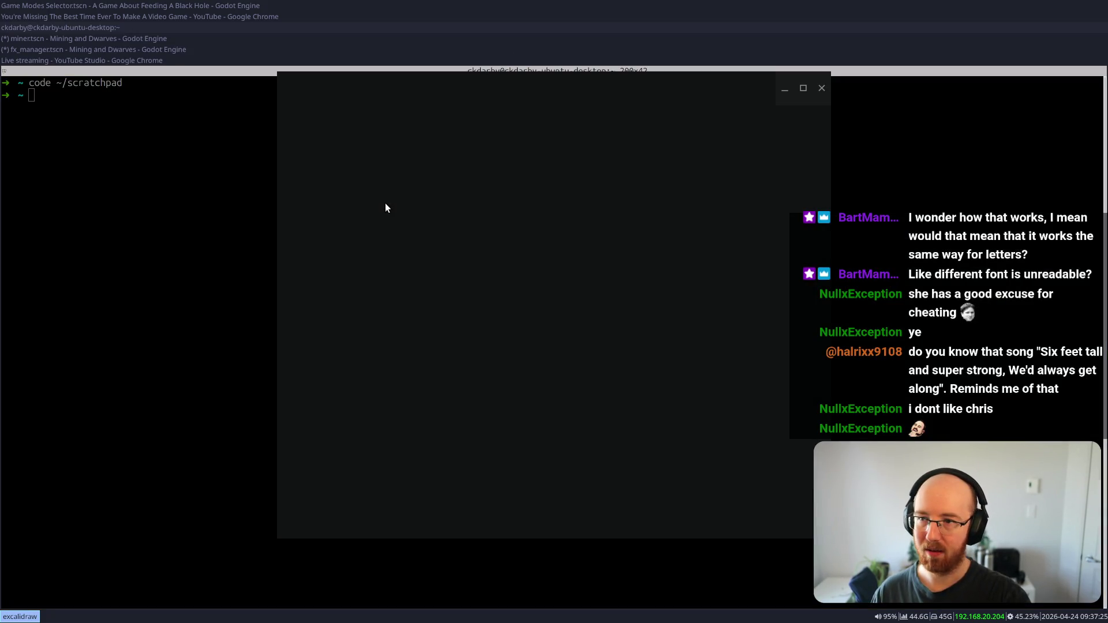
pyautogui.click(637, 227)
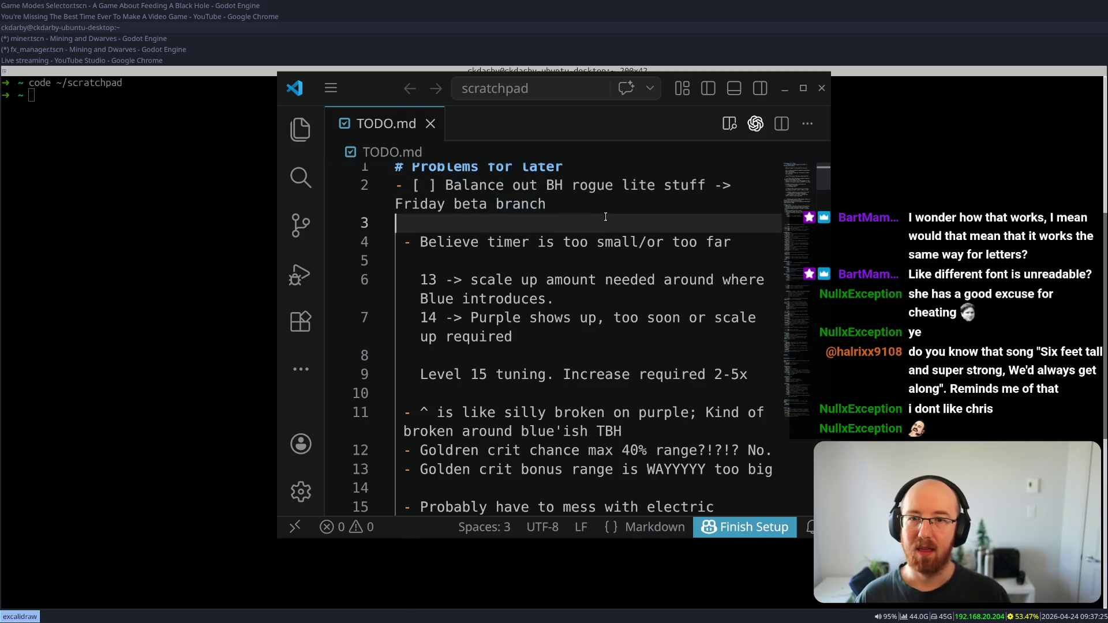
# - Find the Background remover OBS plugin line via 'backgr' and cut it from the list
pyautogui.press('Up')
pyautogui.press('Return')
pyautogui.press('Return')
pyautogui.press('Return')
pyautogui.press('Return')
pyautogui.press('Up')
pyautogui.press('Up')
pyautogui.press('Up')
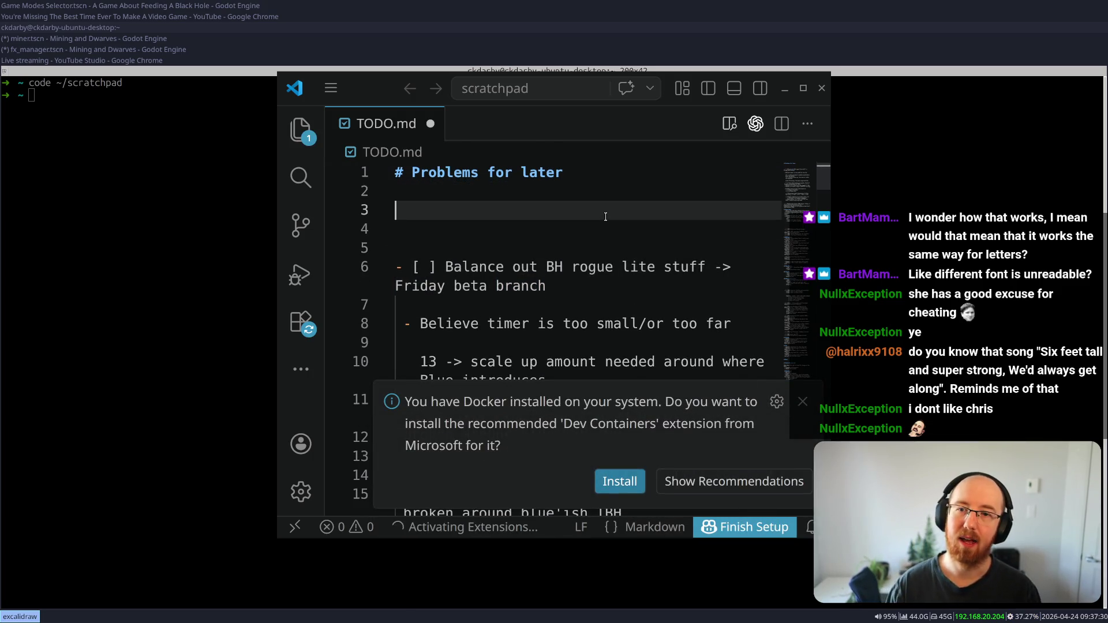
pyautogui.press('Escape')
pyautogui.scroll(-2, 732, 412)
pyautogui.hotkey('ctrl', 'f')
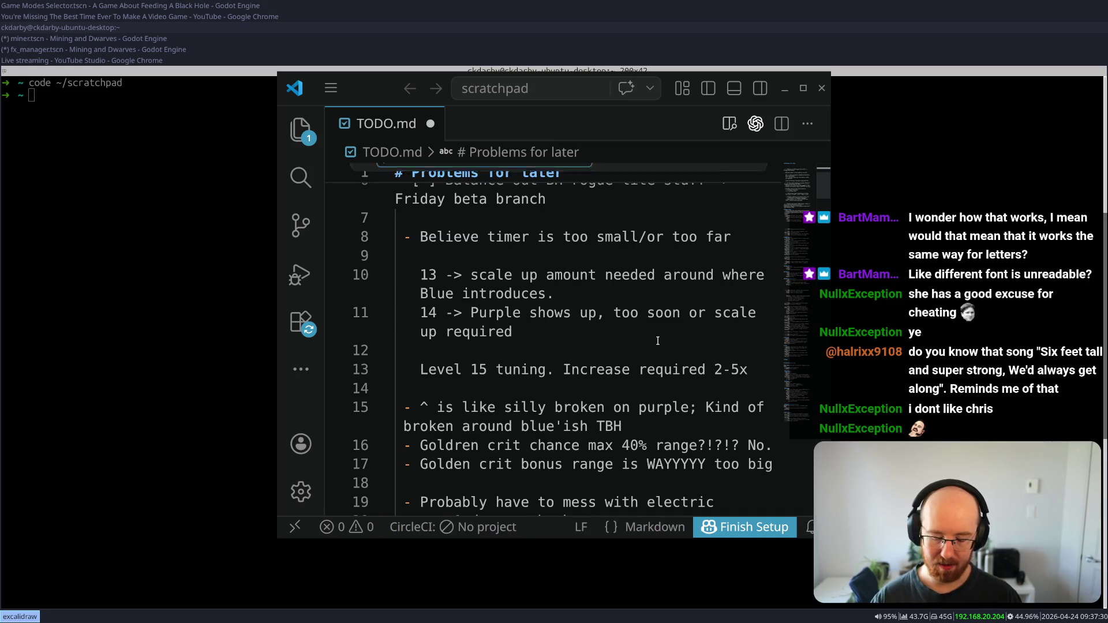
pyautogui.write('backgr')
pyautogui.press('Escape')
pyautogui.press('Down')
pyautogui.press('Down')
pyautogui.press('Down')
pyautogui.press('End')
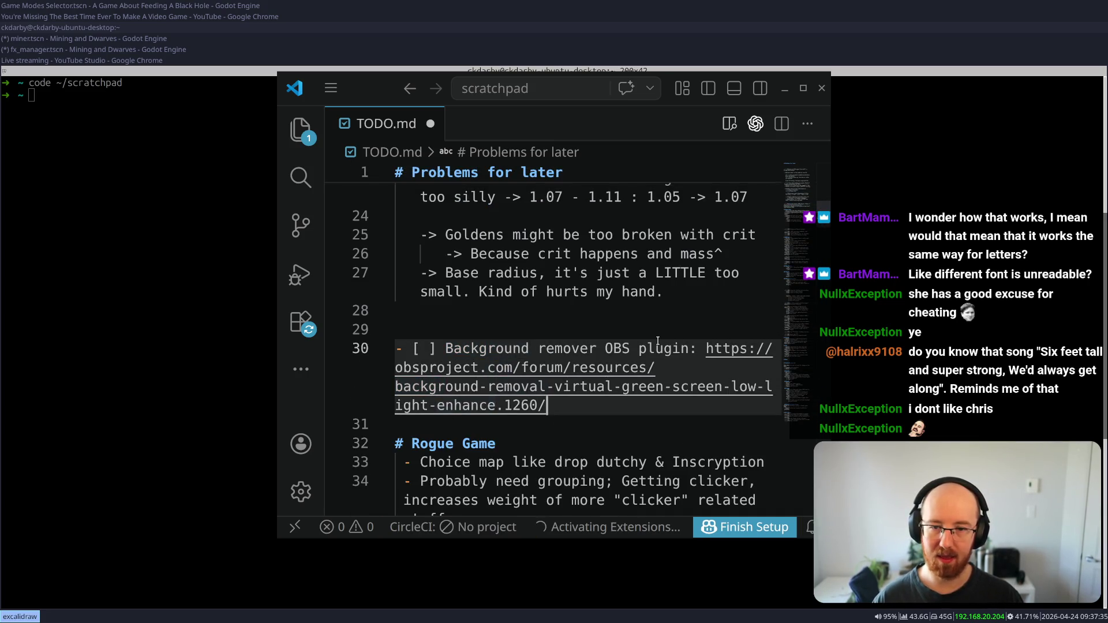
pyautogui.hotkey('shift', 'Up')
pyautogui.hotkey('shift', 'Up')
pyautogui.hotkey('shift', 'Up')
pyautogui.hotkey('ctrl', 'x')
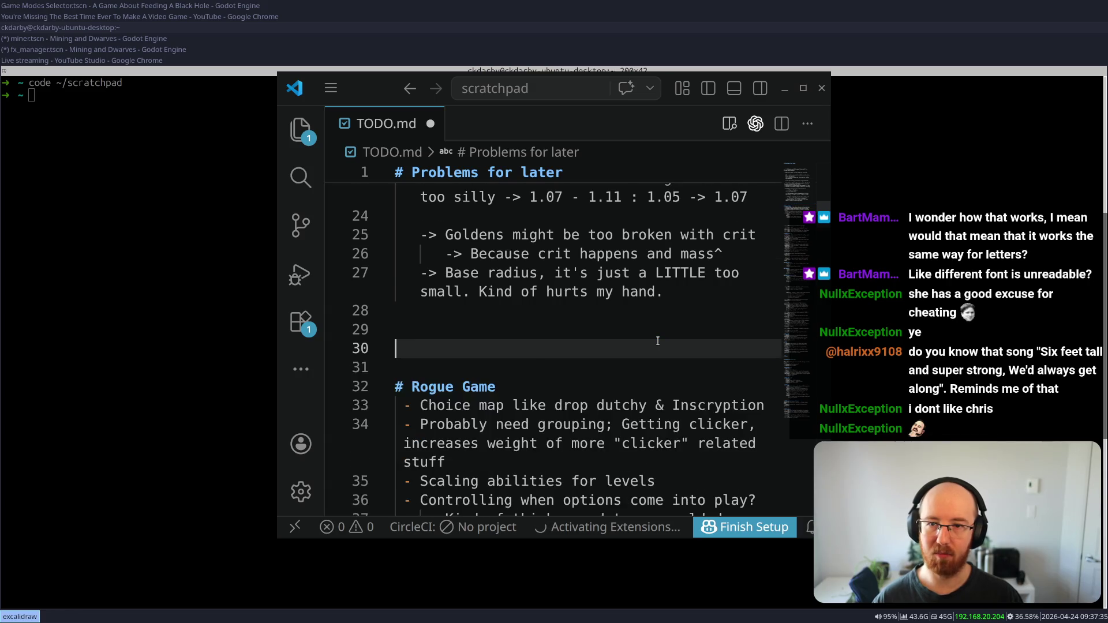
# - Add a '## Weekend' heading under the title, paste the plugin line there, and start a checkbox
pyautogui.hotkey('ctrl', 'Home')
pyautogui.press('Down')
pyautogui.press('Return')
pyautogui.press('Return')
pyautogui.press('Up')
pyautogui.write('## Weekend')
pyautogui.press('Return')
pyautogui.hotkey('ctrl', 'v')
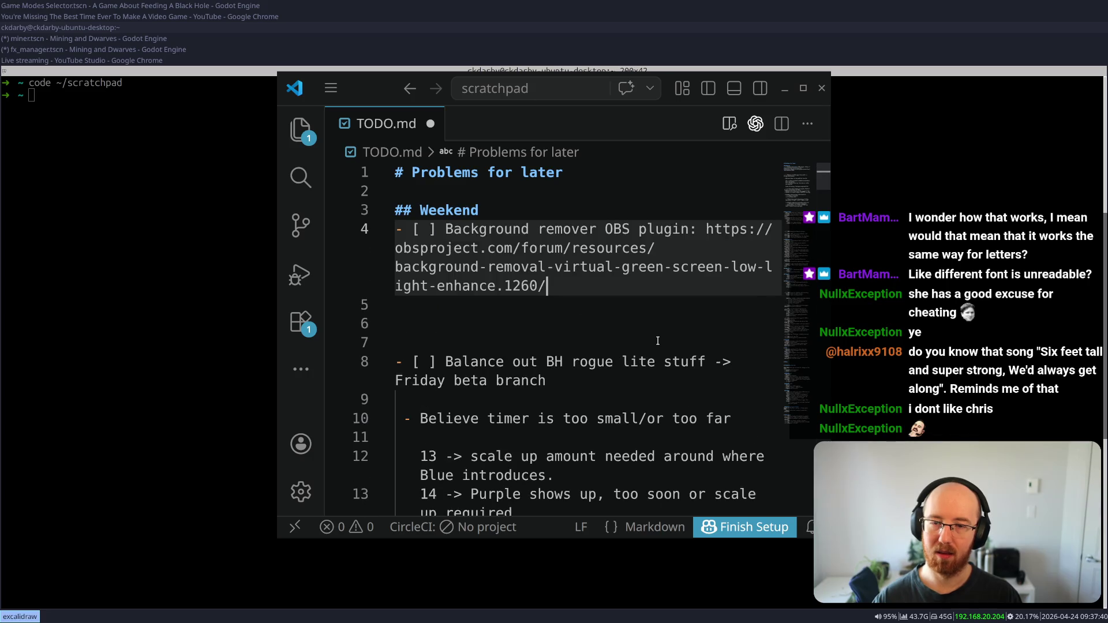
pyautogui.write('- [ ')
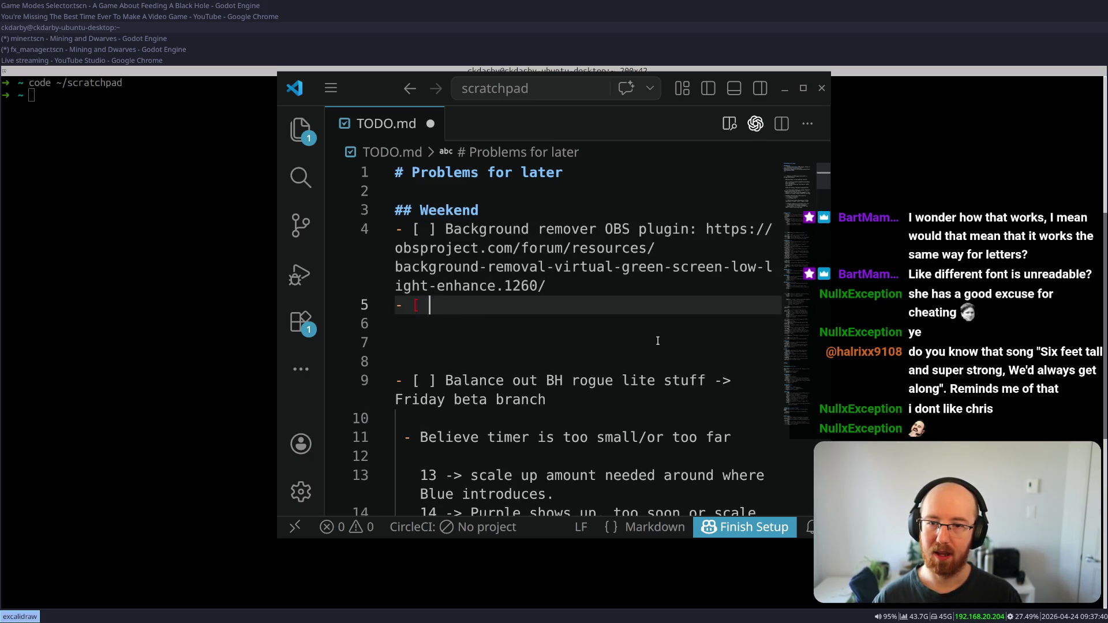
pyautogui.write('] Set up Y')
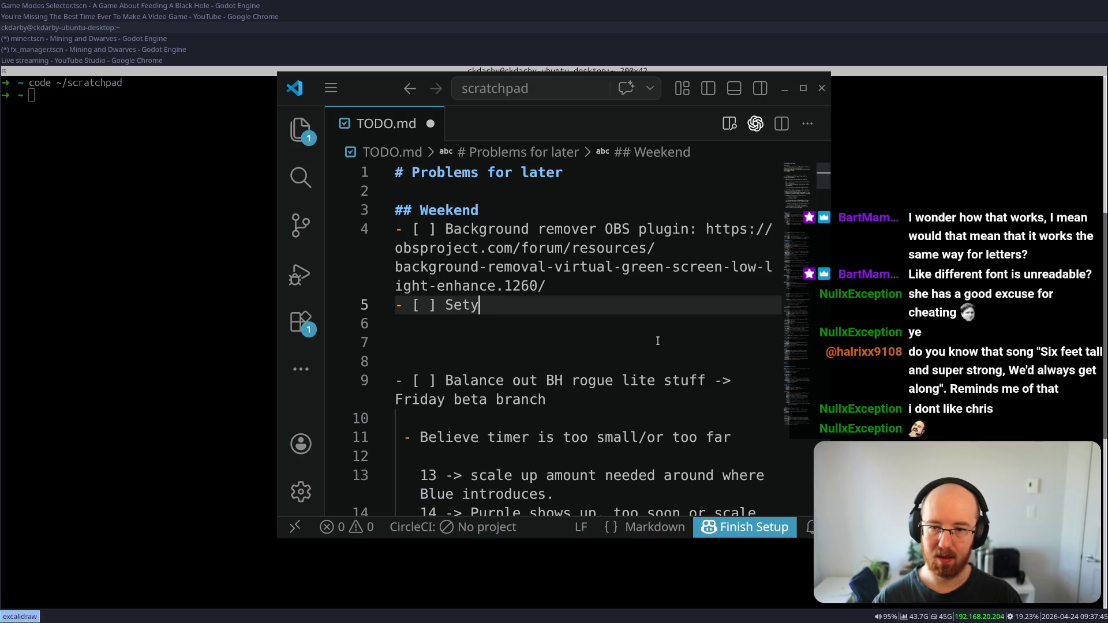
# - Finish the item as '- [ ] Set up Long form scene, with the canvas in OBS'
pyautogui.press('BackSpace')
pyautogui.write('Lon')
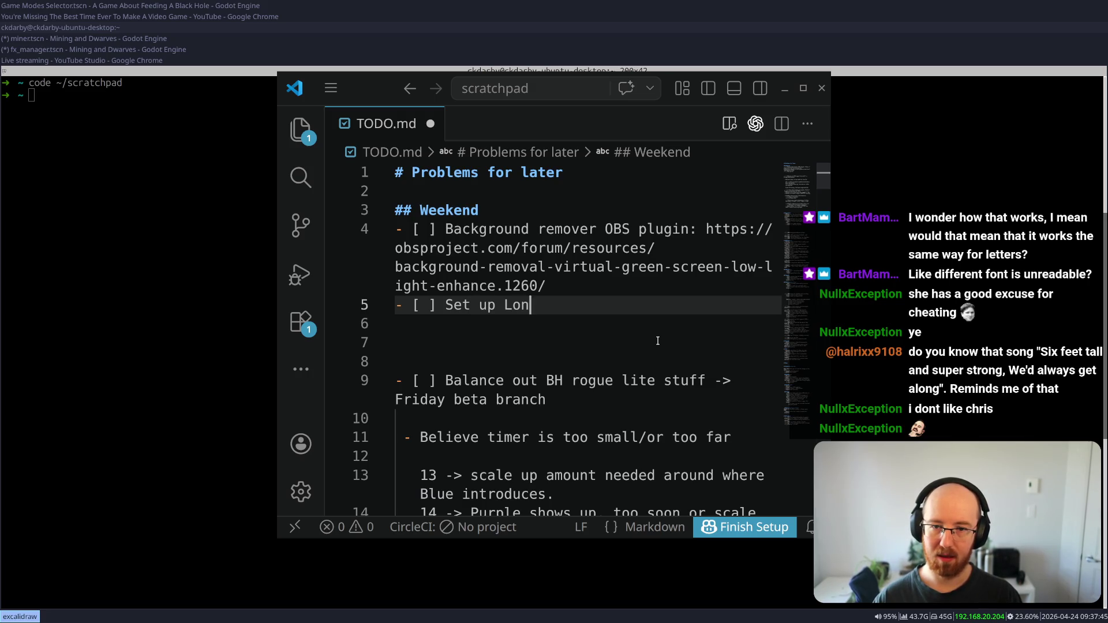
pyautogui.write('g form scene, with the canv')
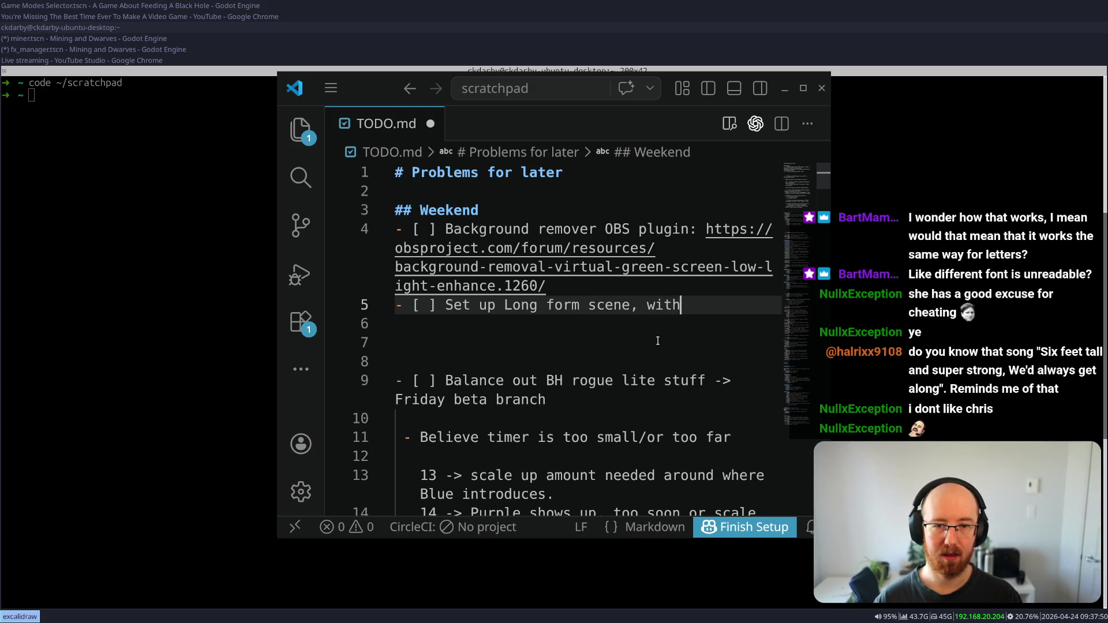
pyautogui.write('as in OBS')
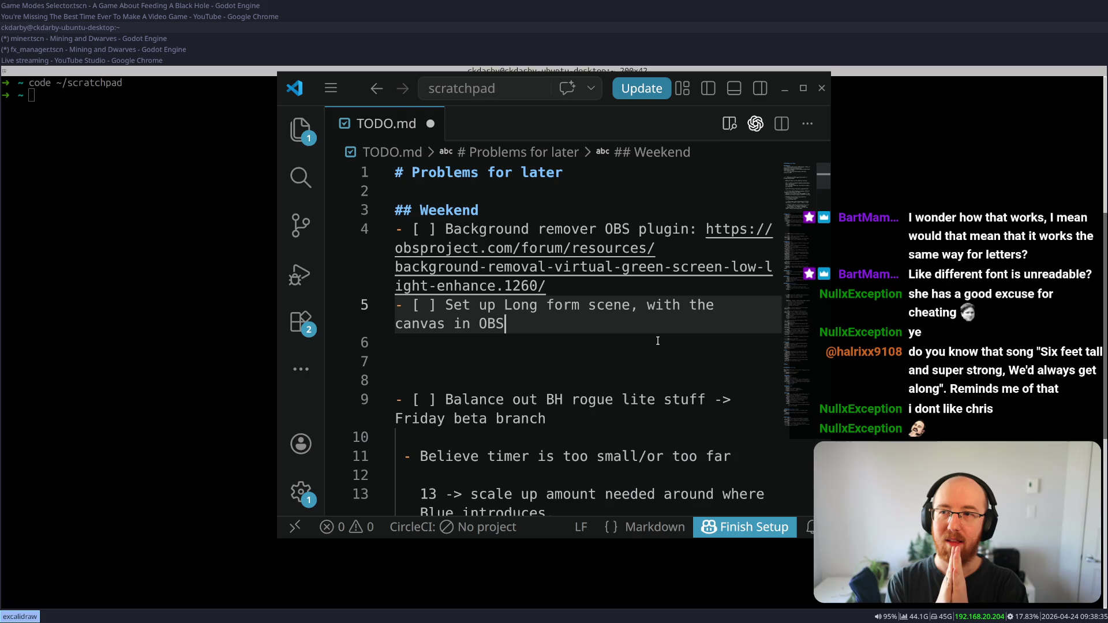
pyautogui.click(505, 157)
# - Restart the YouTube game-dev video from 0:00, play it briefly, then pause
pyautogui.hotkey('alt', 'Tab')
pyautogui.hotkey('alt', 'Tab')
pyautogui.hotkey('alt', 'Tab')
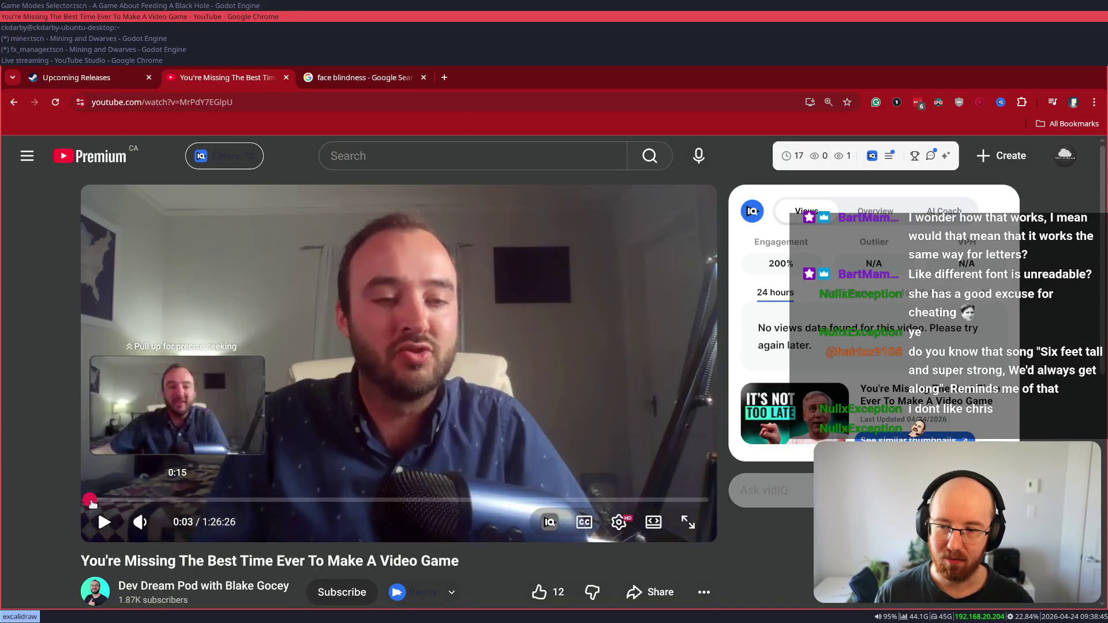
pyautogui.click(89, 501)
pyautogui.click(81, 520)
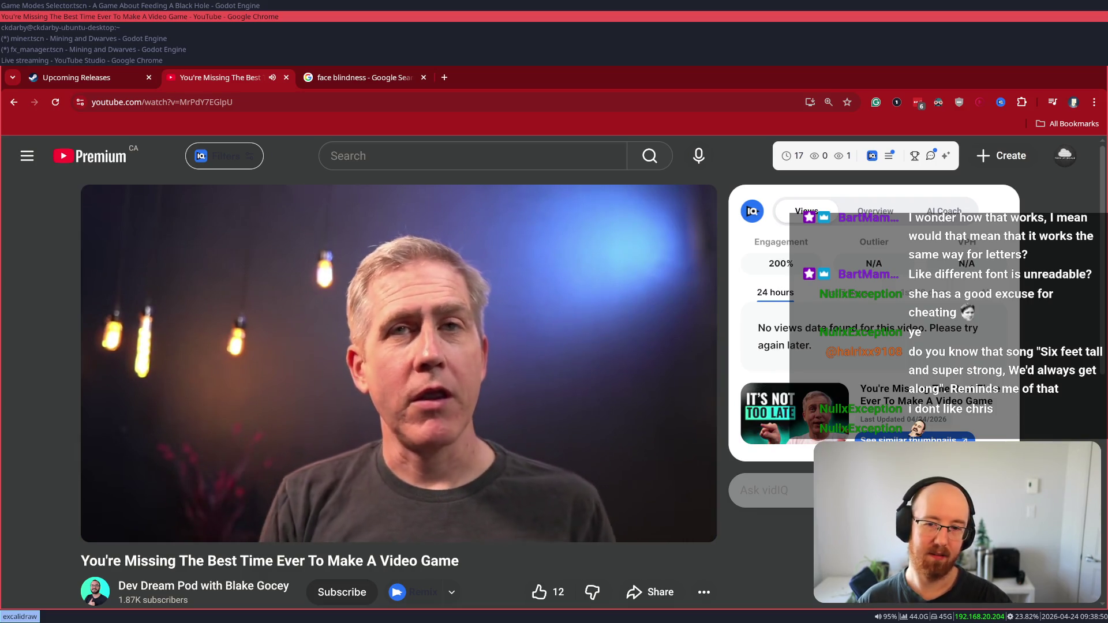
pyautogui.click(80, 523)
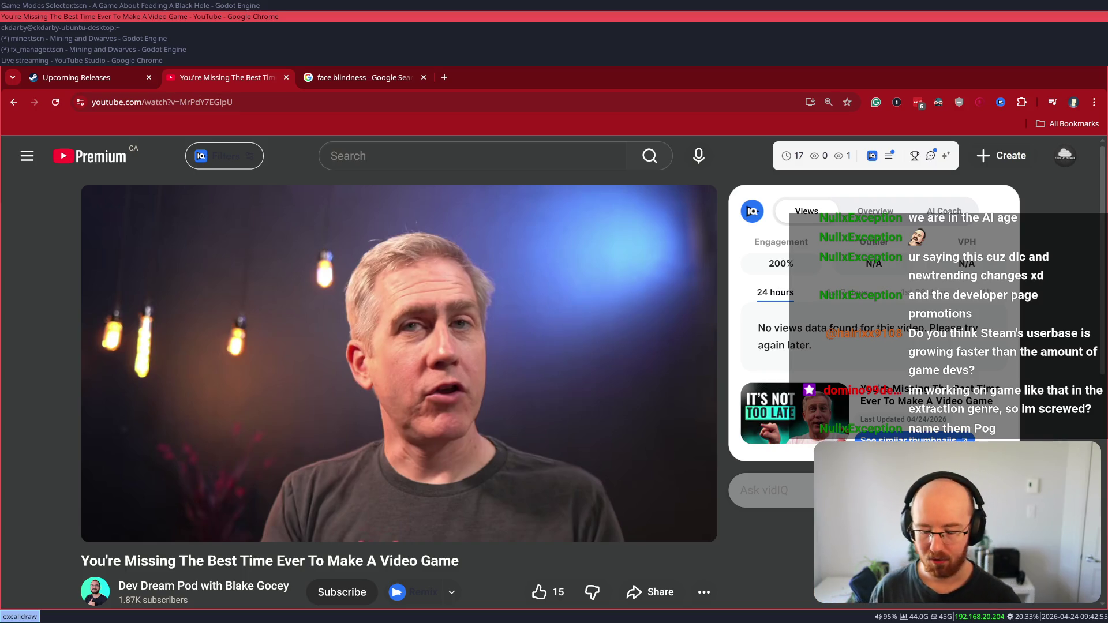
# - Search 'hooded horse' in a new tab, open hoodedhorse.com and browse its upcoming and released games
pyautogui.hotkey('ctrl', 't')
pyautogui.write('hoo')
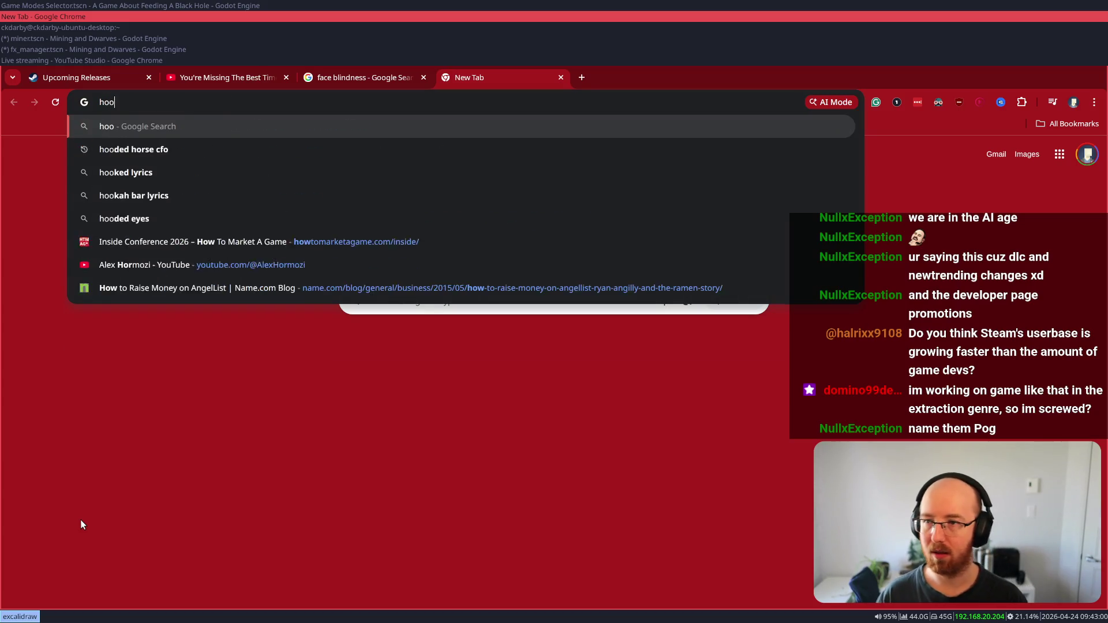
pyautogui.write('ded horse')
pyautogui.press('Return')
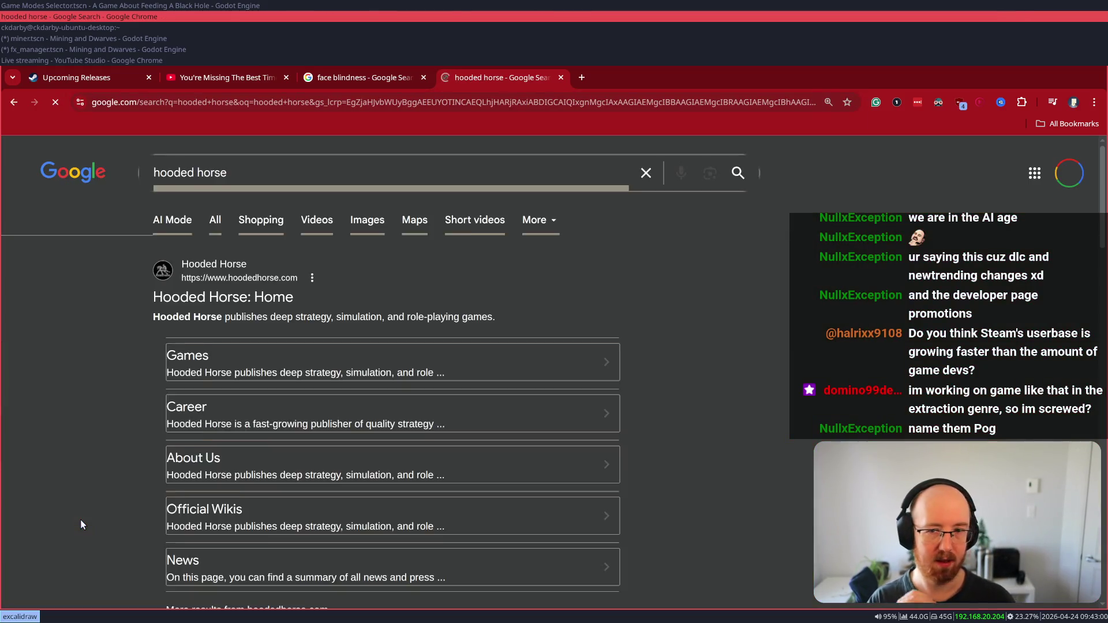
pyautogui.click(216, 281)
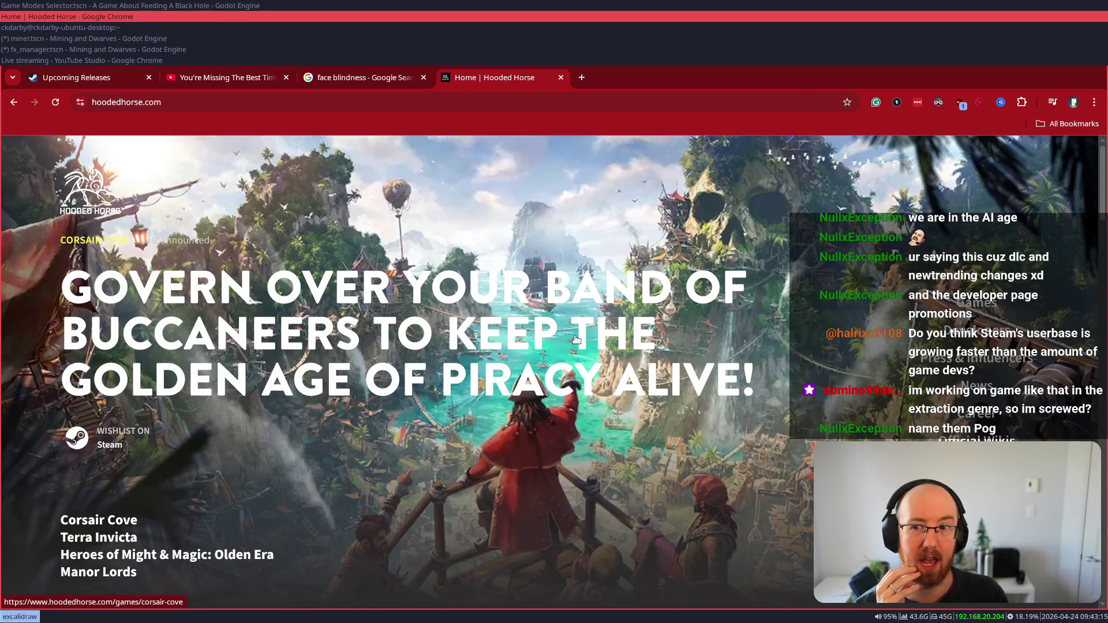
pyautogui.scroll(-10, 576, 339)
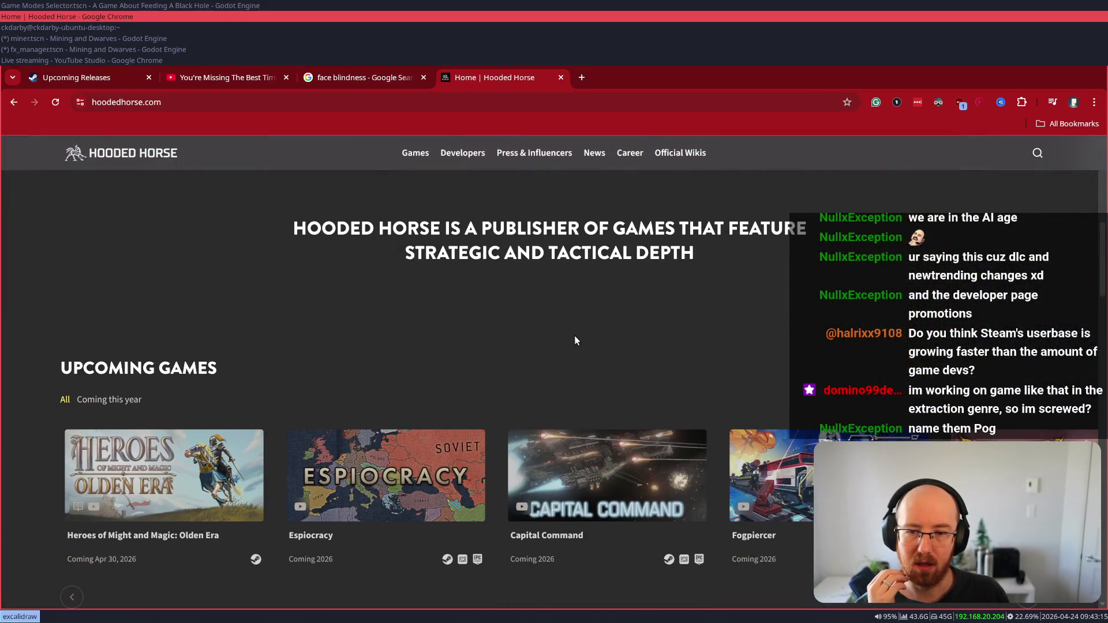
pyautogui.scroll(-2, 580, 332)
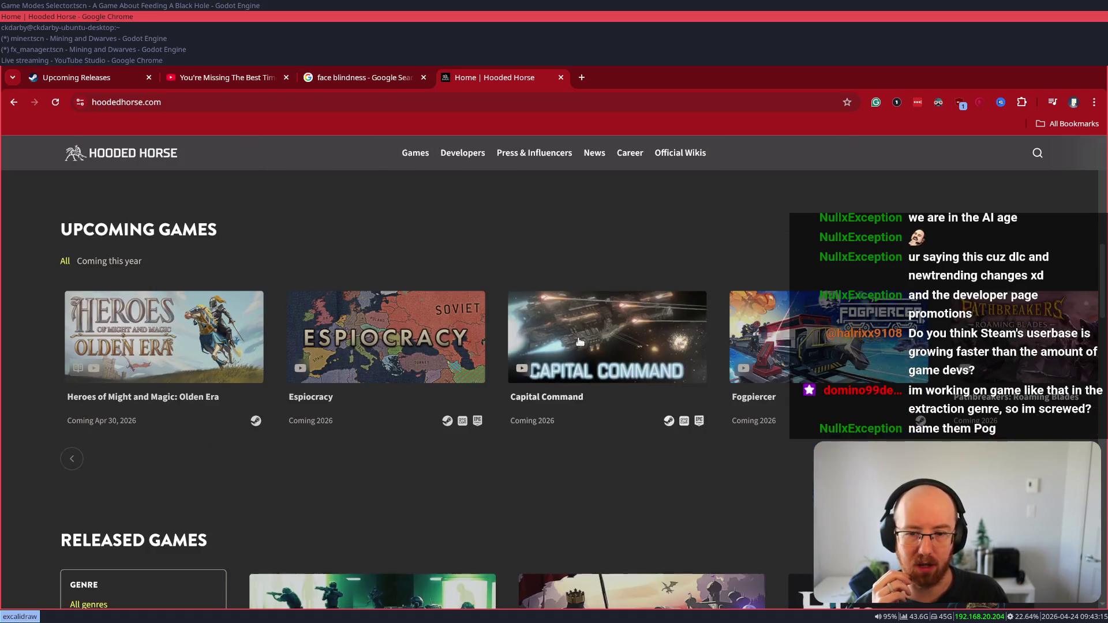
pyautogui.scroll(-1, 580, 341)
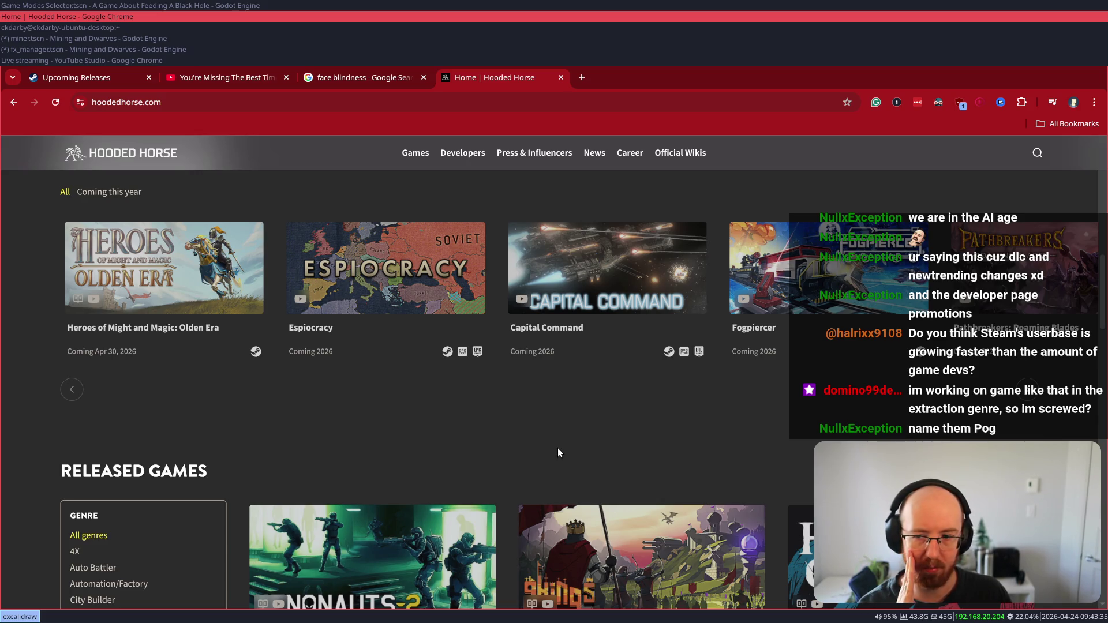
pyautogui.scroll(10, 552, 429)
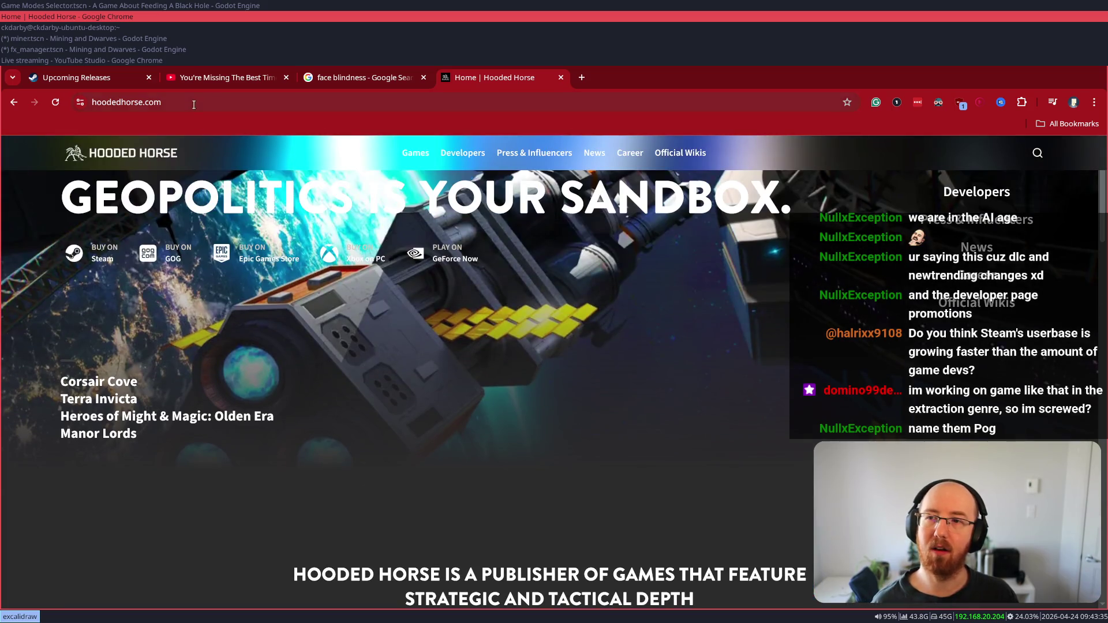
# - Run a Google search for 'playwright'
pyautogui.click(194, 105)
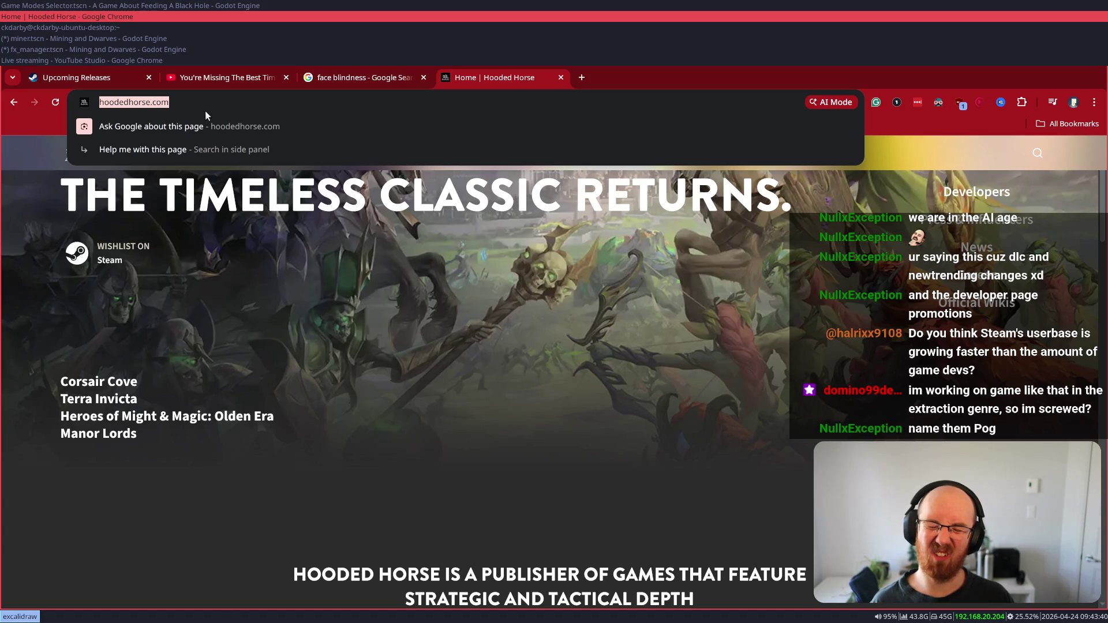
pyautogui.write('playwright')
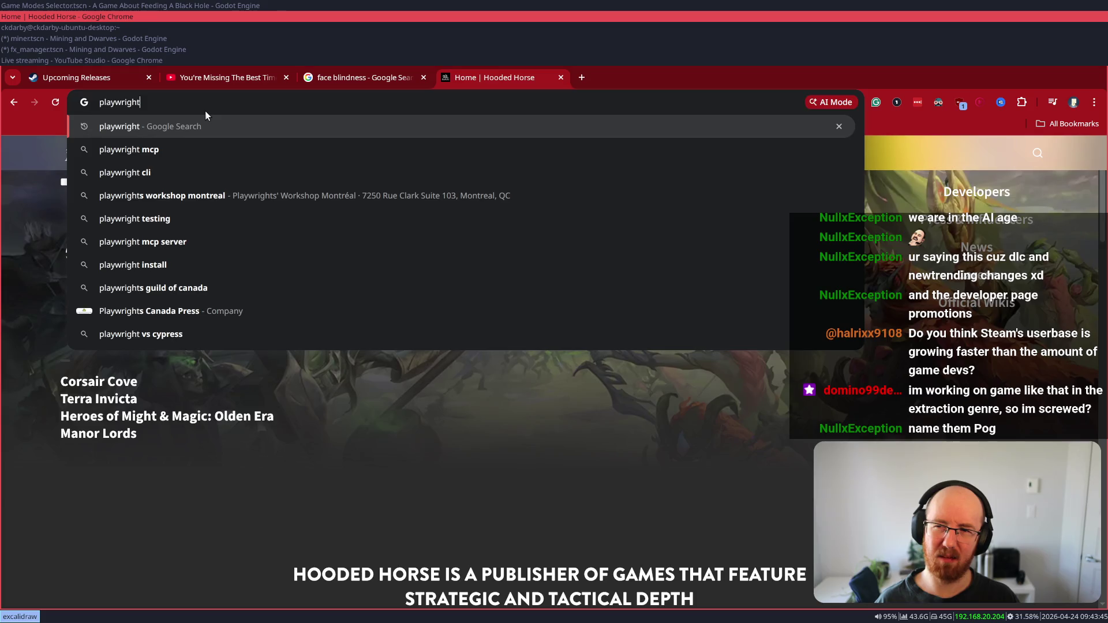
pyautogui.press('Return')
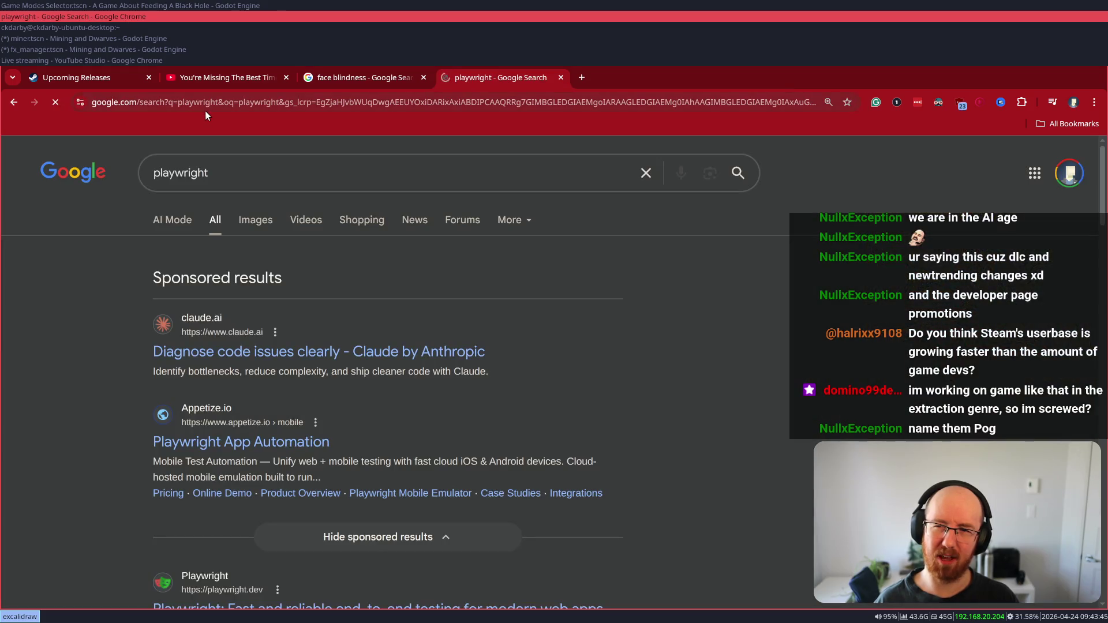
# - Replace the search terms with 'raccoin' and search again
pyautogui.tripleClick(265, 172)
pyautogui.press('BackSpace')
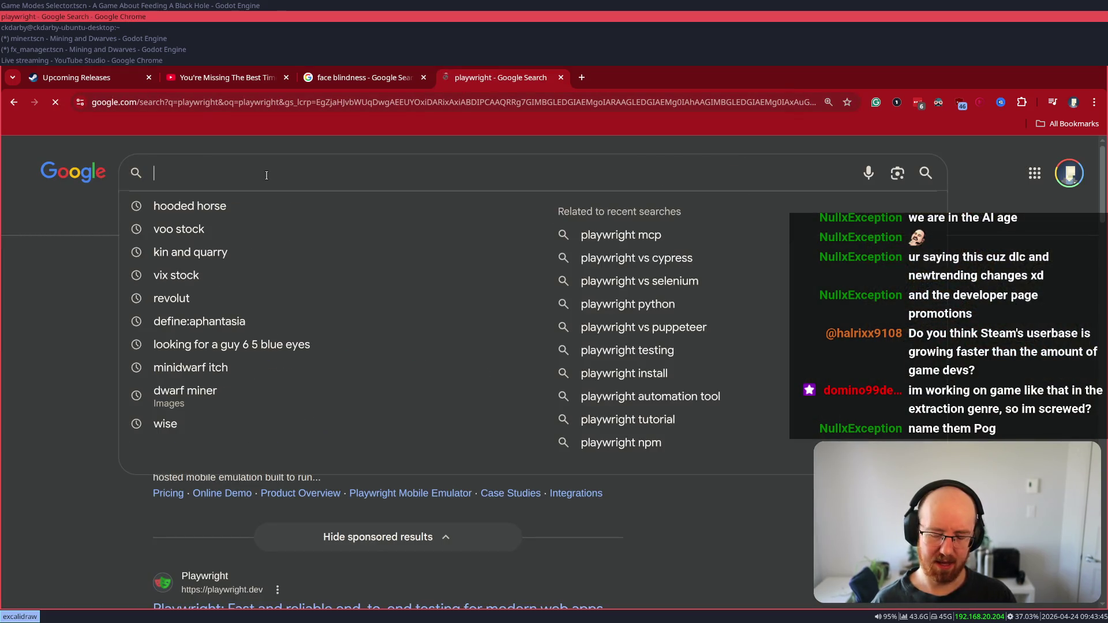
pyautogui.write('raco')
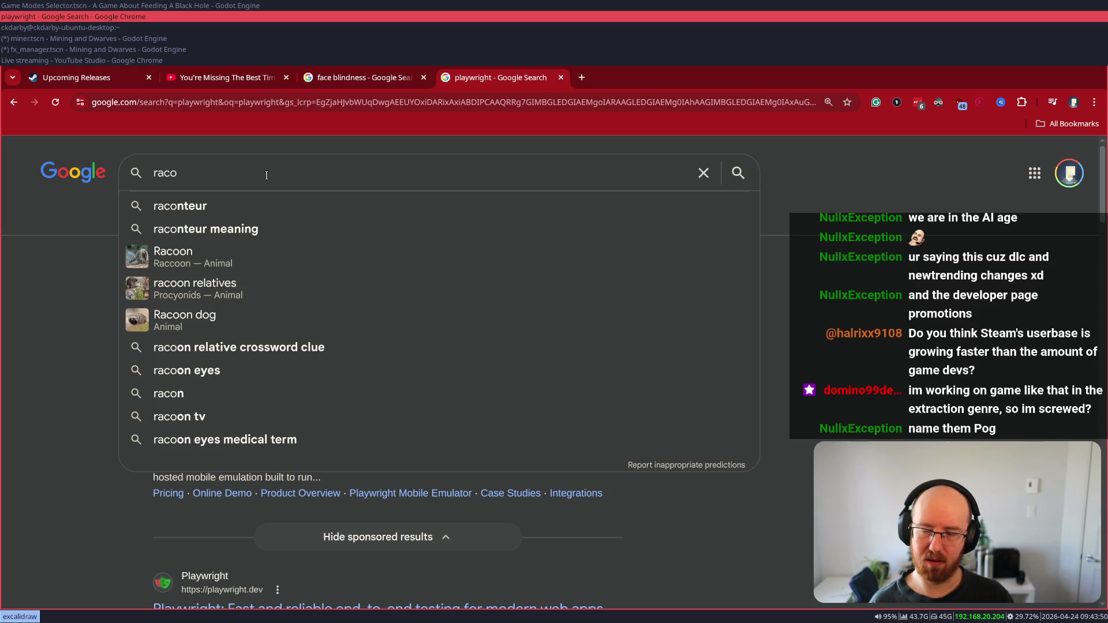
pyautogui.press('BackSpace')
pyautogui.write('coi')
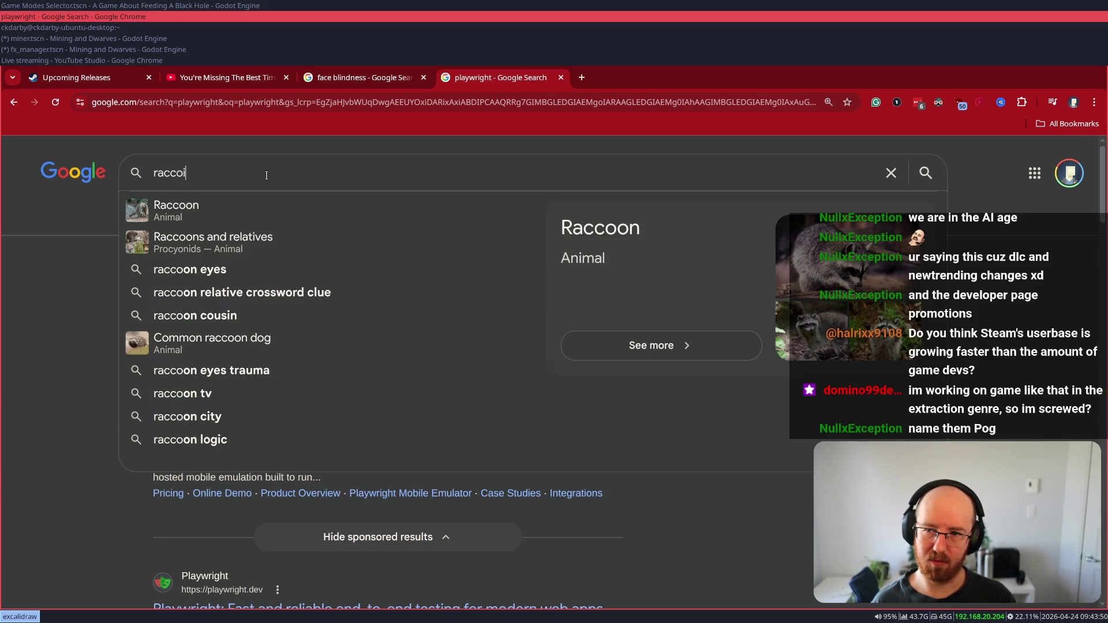
pyautogui.press('BackSpace')
pyautogui.write('o')
pyautogui.press('BackSpace')
pyautogui.press('BackSpace')
pyautogui.write('oi')
pyautogui.press('Return')
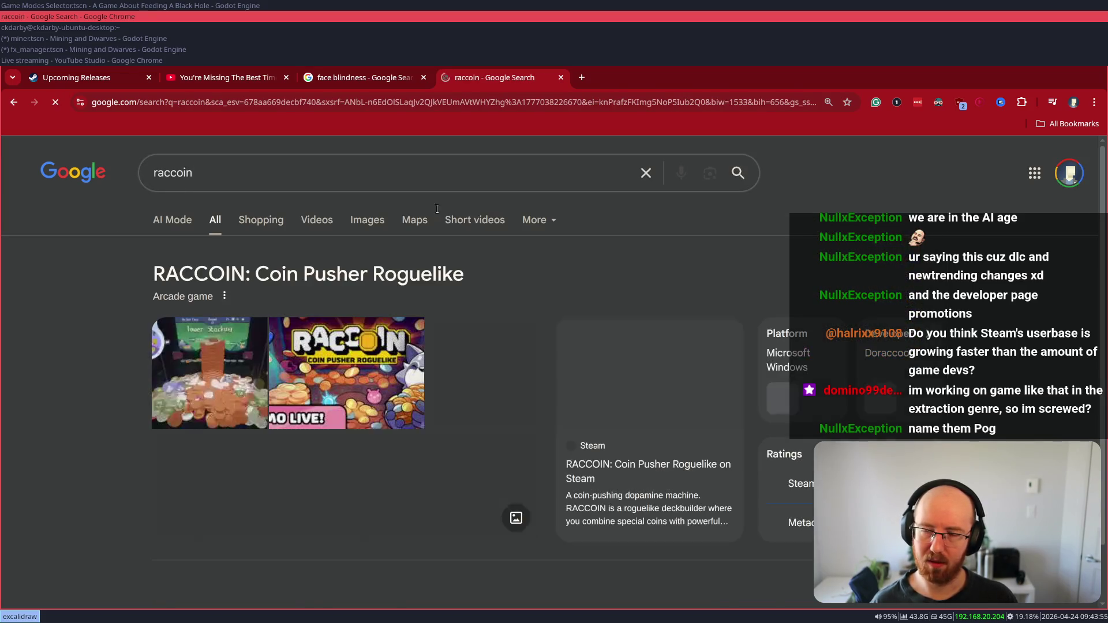
# - Open the RACCOIN: Coin Pusher Roguelike Steam store page from the results
pyautogui.scroll(-2, 255, 502)
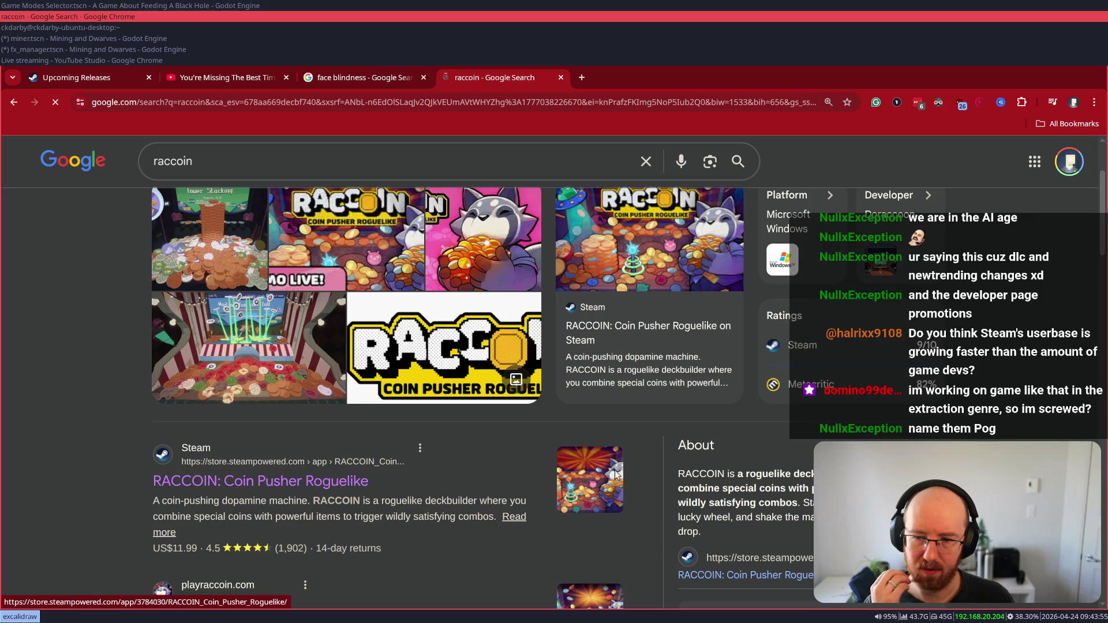
pyautogui.click(259, 480)
pyautogui.scroll(-5, 379, 346)
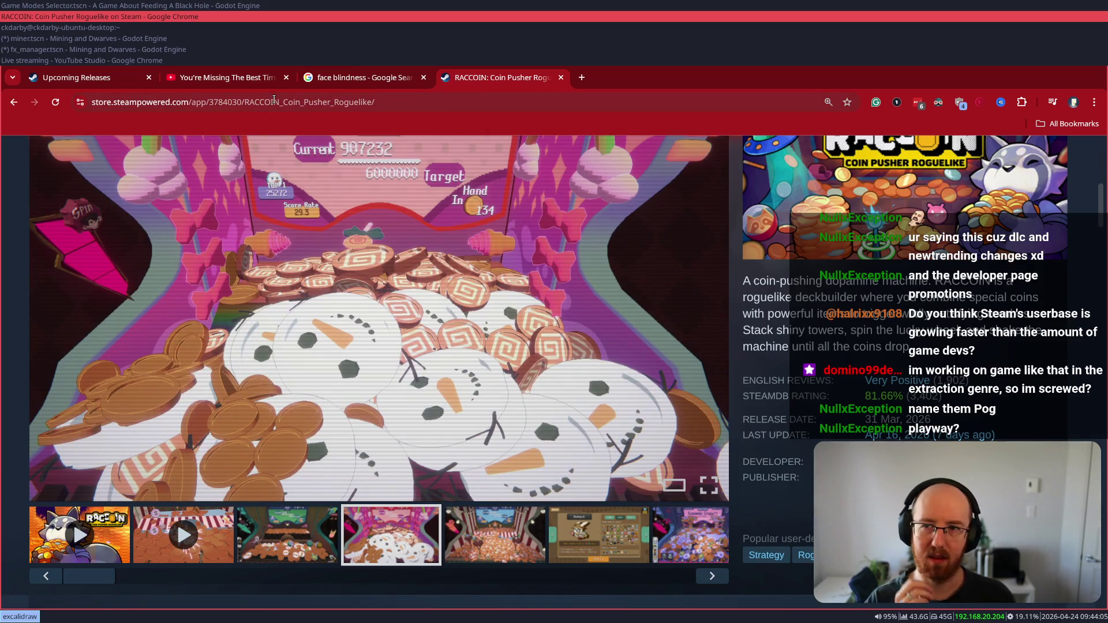
pyautogui.hotkey('ctrl', 'l')
pyautogui.scroll(3, 379, 369)
# - Search Steam for 'Rogue Interact', open the Rogue Duck Interactive developer page and scroll through it
pyautogui.click(814, 160)
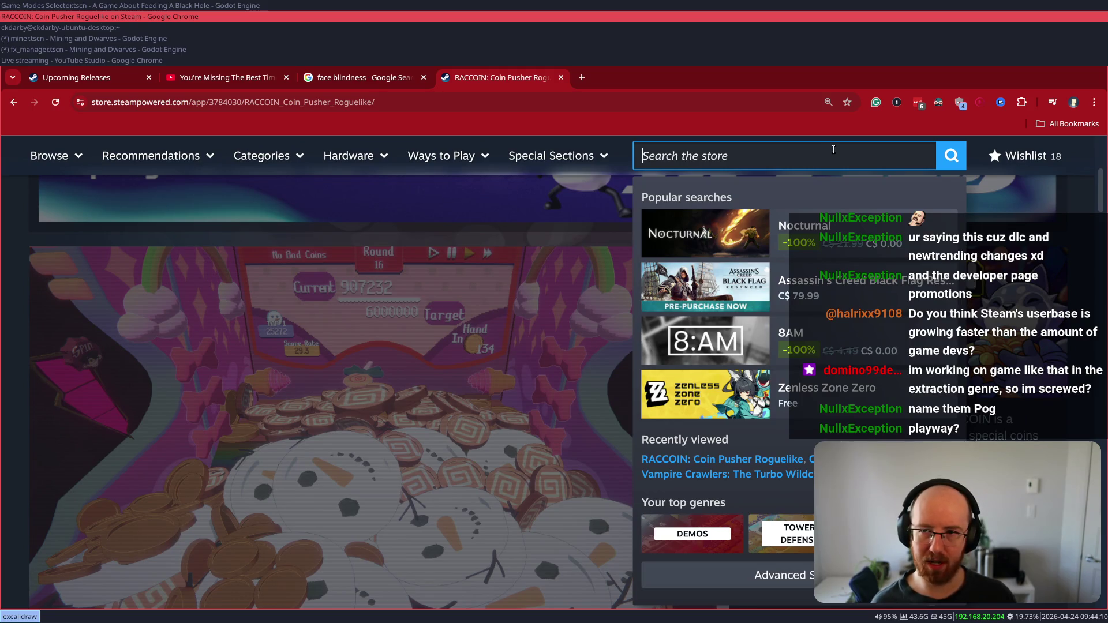
pyautogui.write('Rogue ')
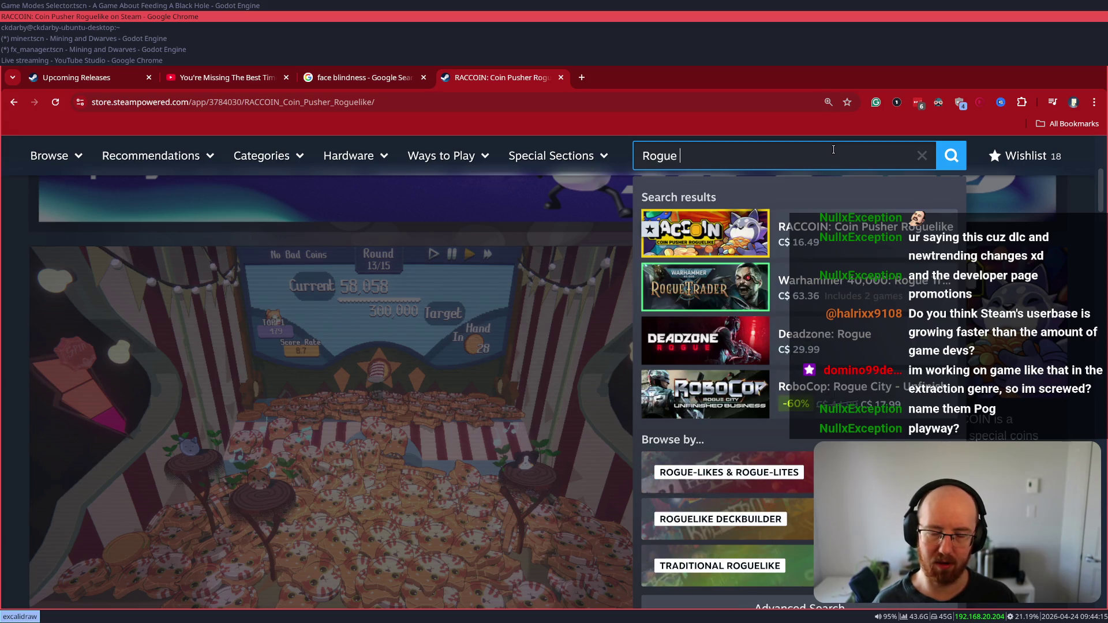
pyautogui.write('Interact')
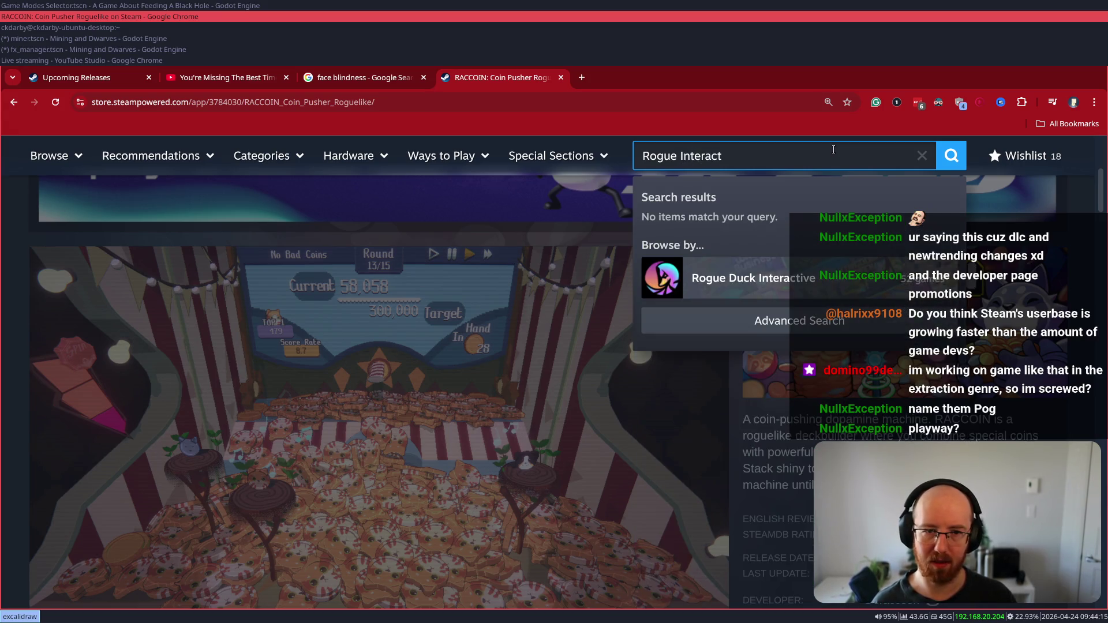
pyautogui.click(744, 278)
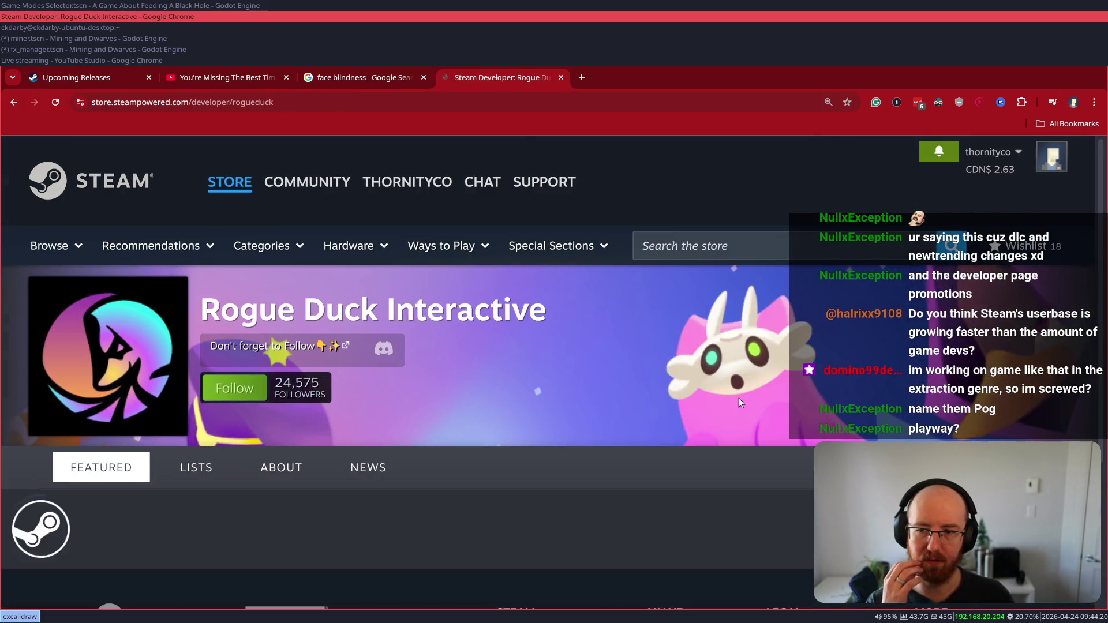
pyautogui.scroll(-5, 673, 368)
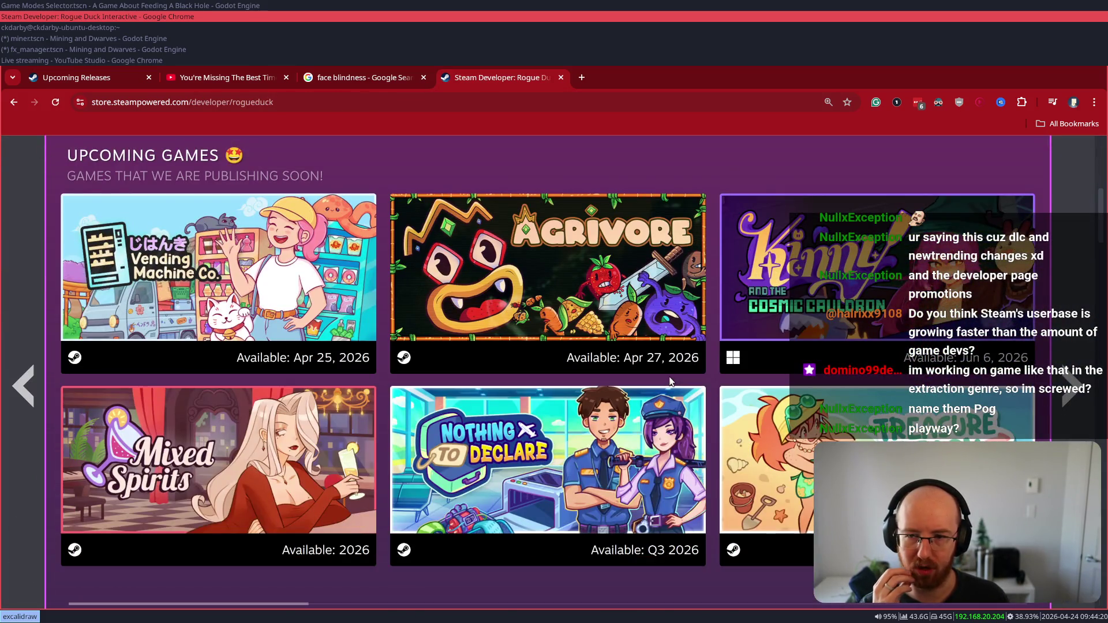
pyautogui.scroll(-3, 670, 381)
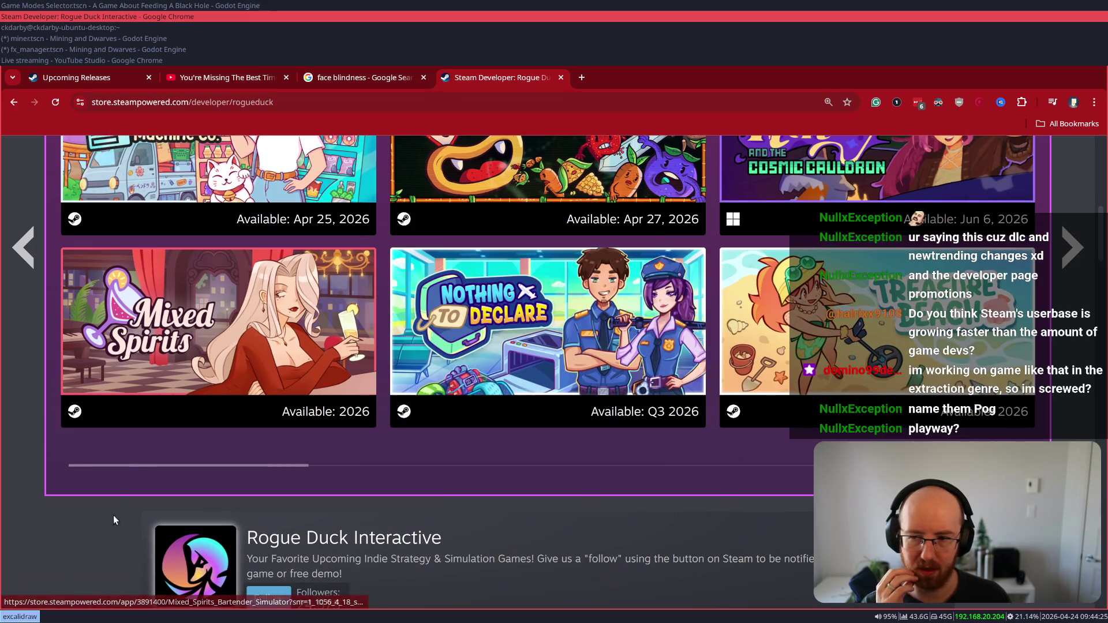
pyautogui.scroll(-7, 104, 495)
pyautogui.scroll(-4, 107, 489)
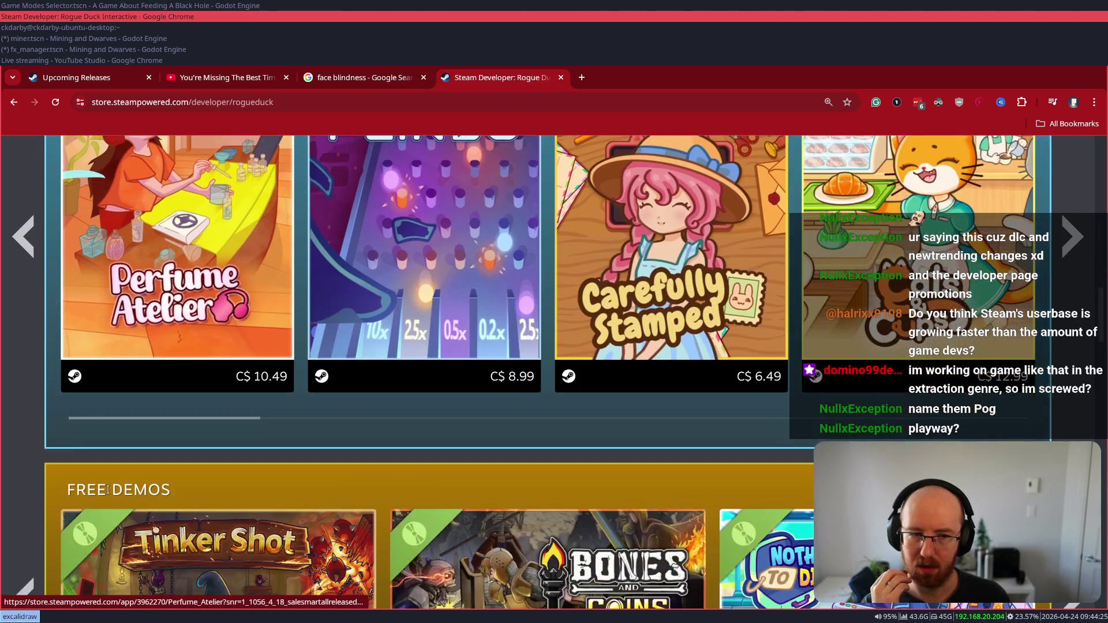
pyautogui.scroll(5, 114, 485)
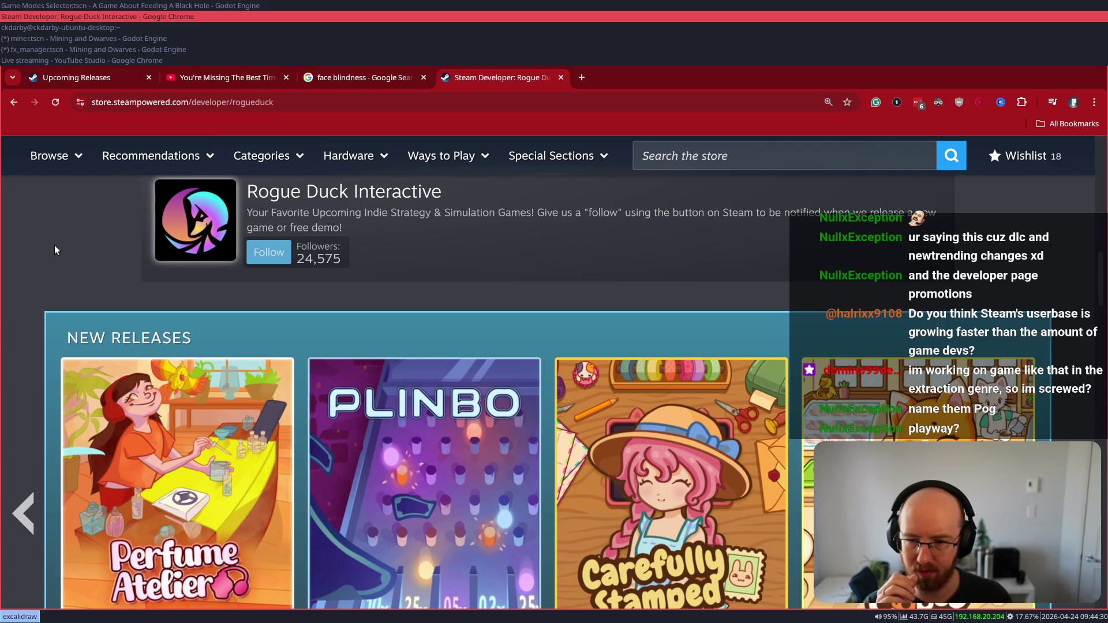
pyautogui.scroll(-5, 54, 245)
pyautogui.scroll(-10, 52, 258)
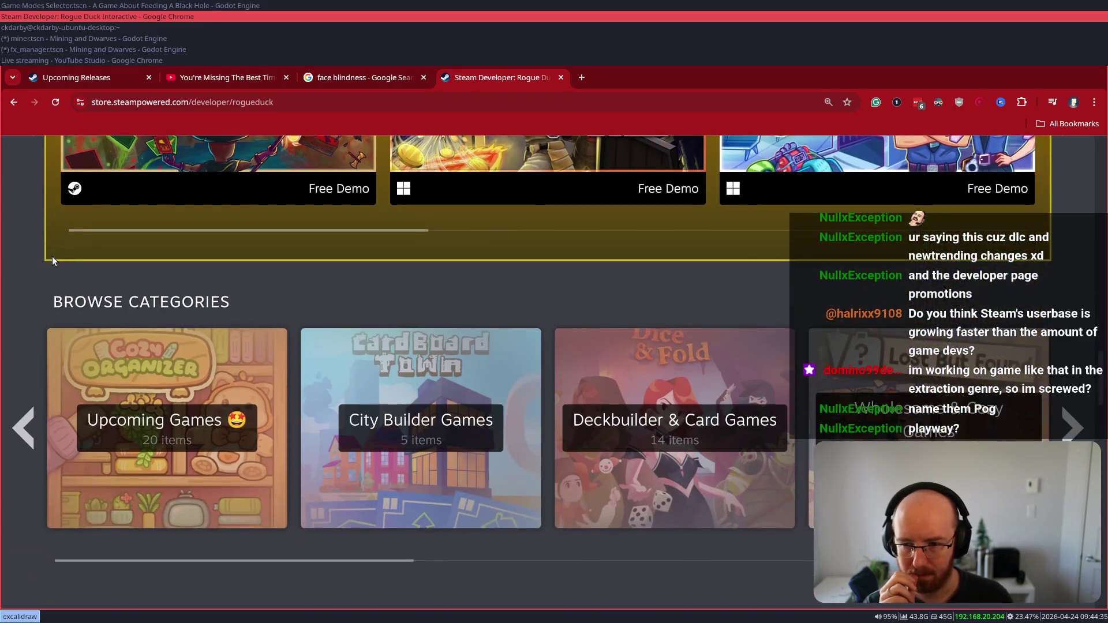
pyautogui.scroll(-3, 51, 256)
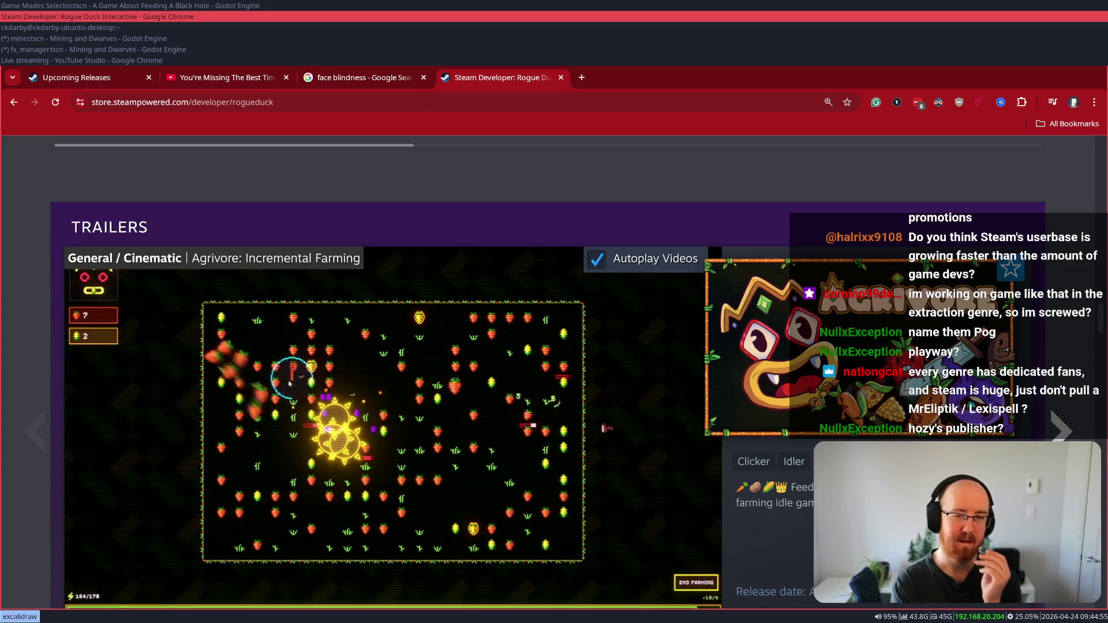
pyautogui.scroll(10, 157, 261)
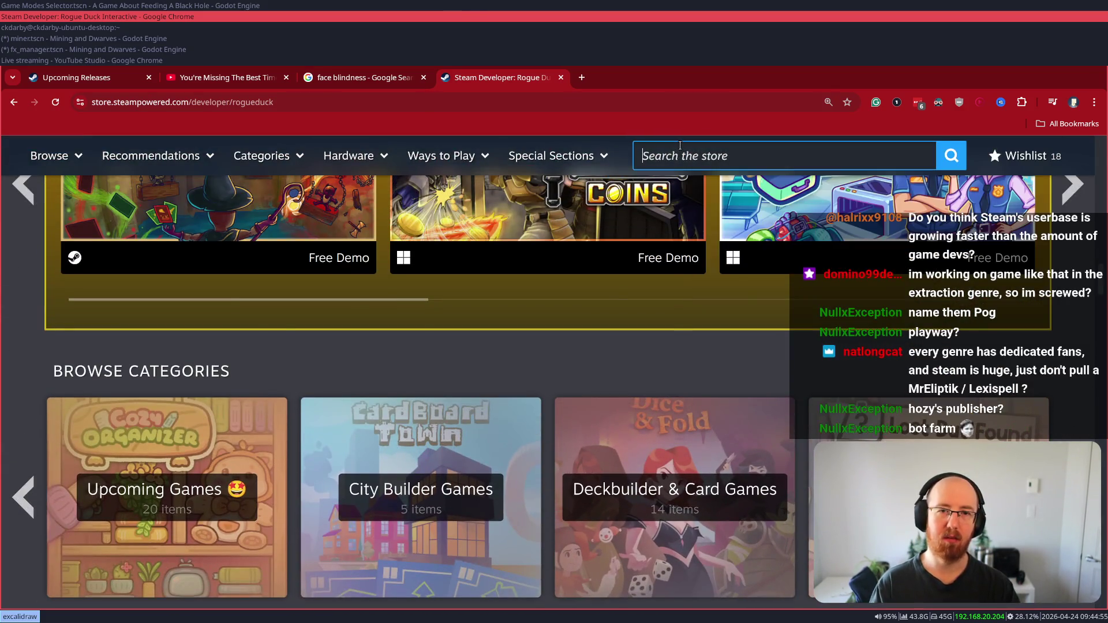
# - Search Steam for 'Hozy', open Hozy's page, dismiss the broadcast panel and follow the tinyBuild link
pyautogui.click(678, 146)
pyautogui.write('Hozy')
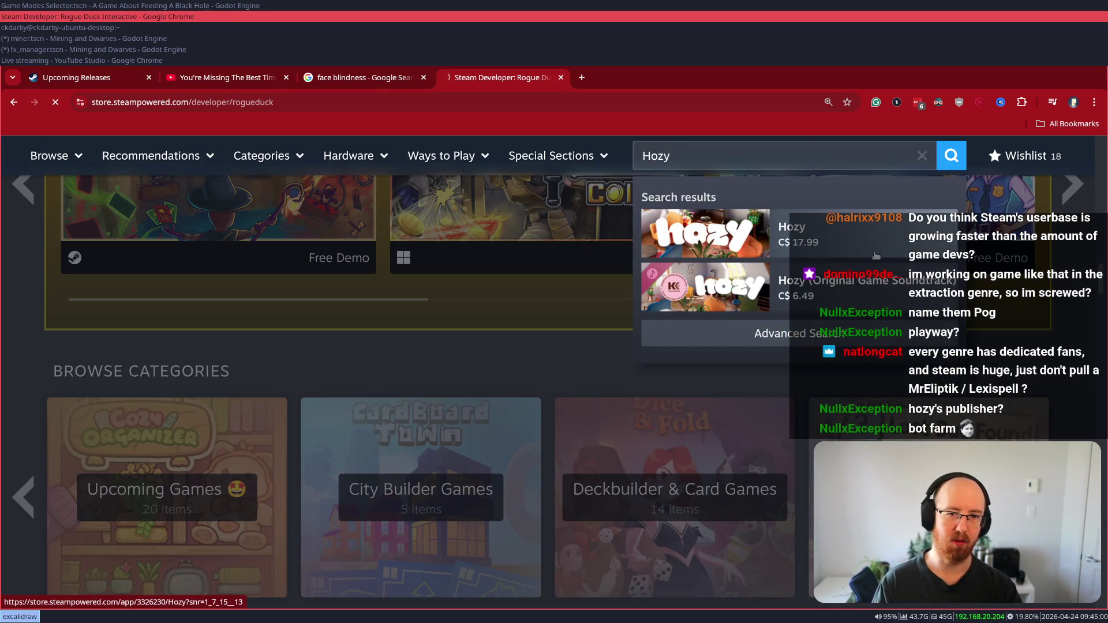
pyautogui.click(819, 234)
pyautogui.scroll(-5, 554, 370)
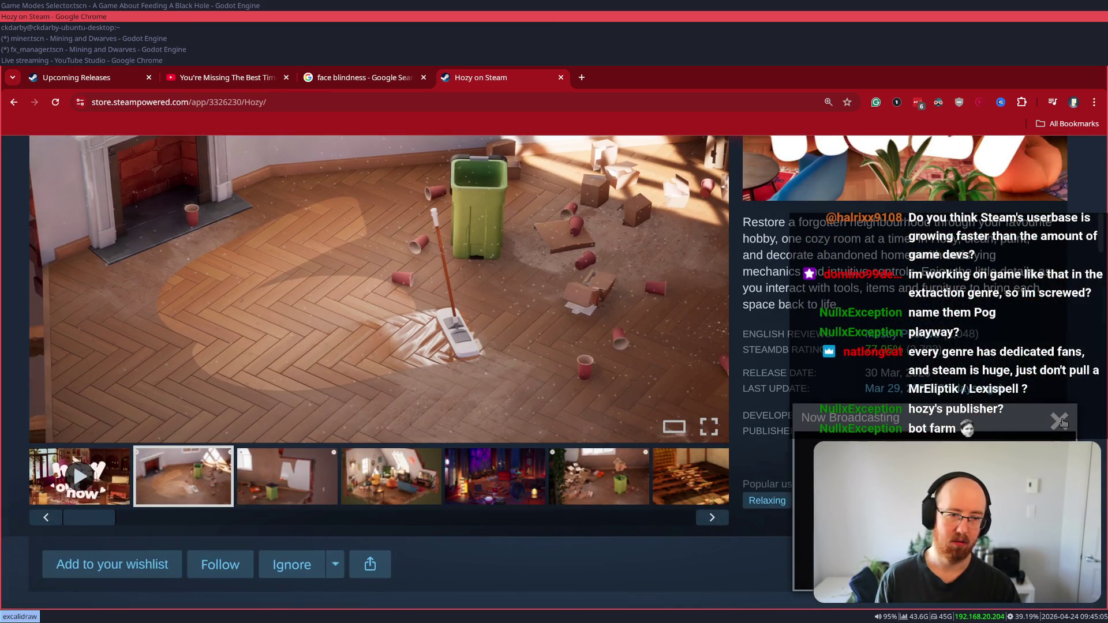
pyautogui.click(1059, 420)
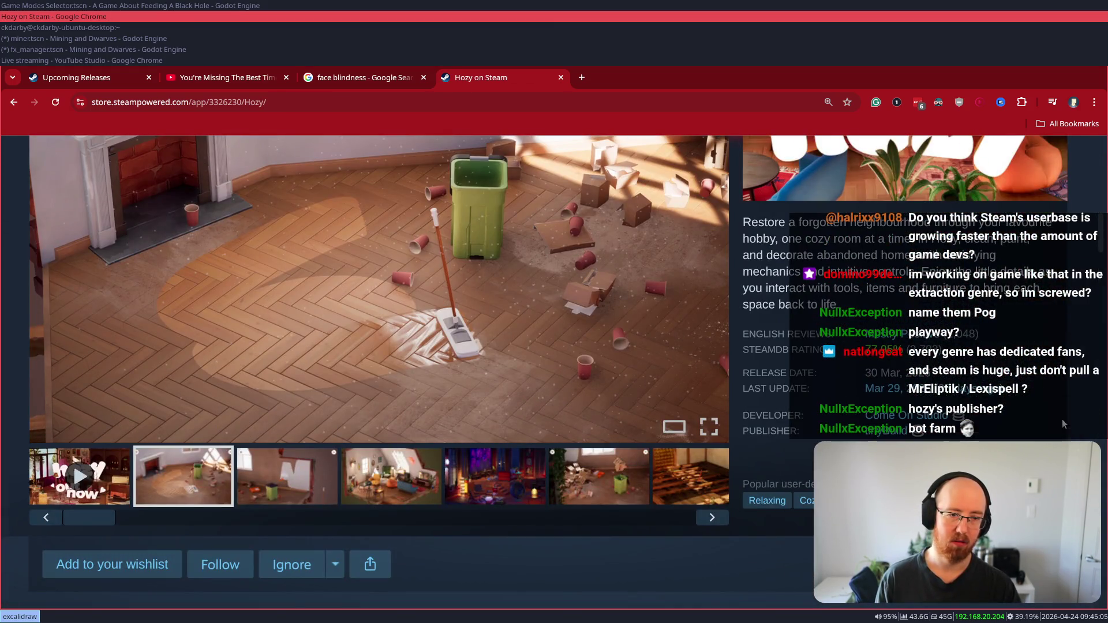
pyautogui.click(886, 434)
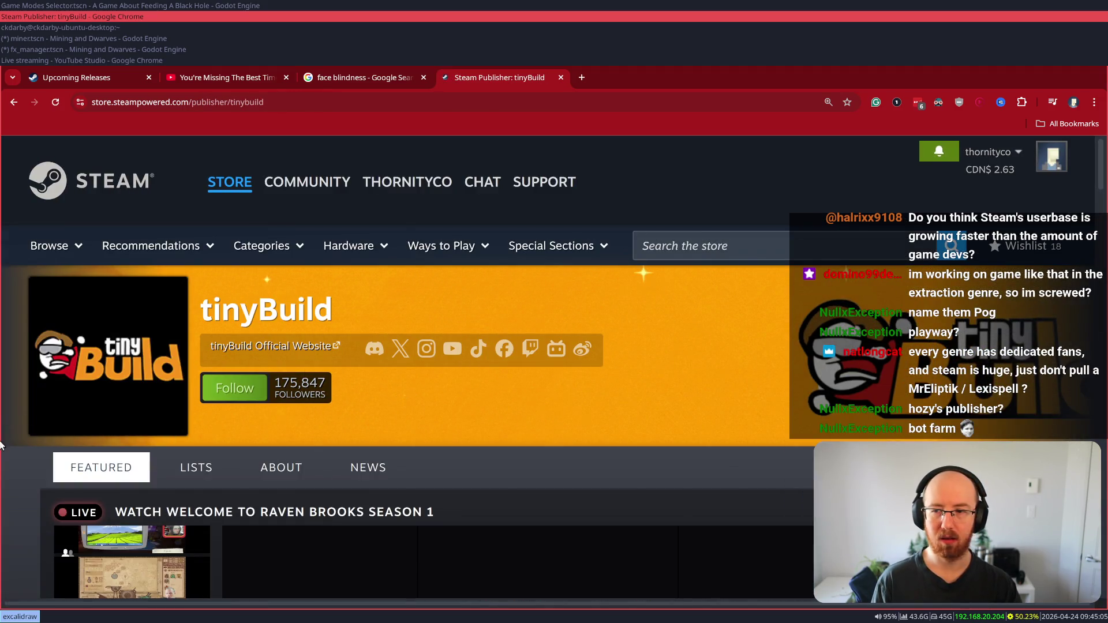
# - Scroll through tinyBuild's New Releases list and back up, then close the publisher tab
pyautogui.scroll(-15, 27, 451)
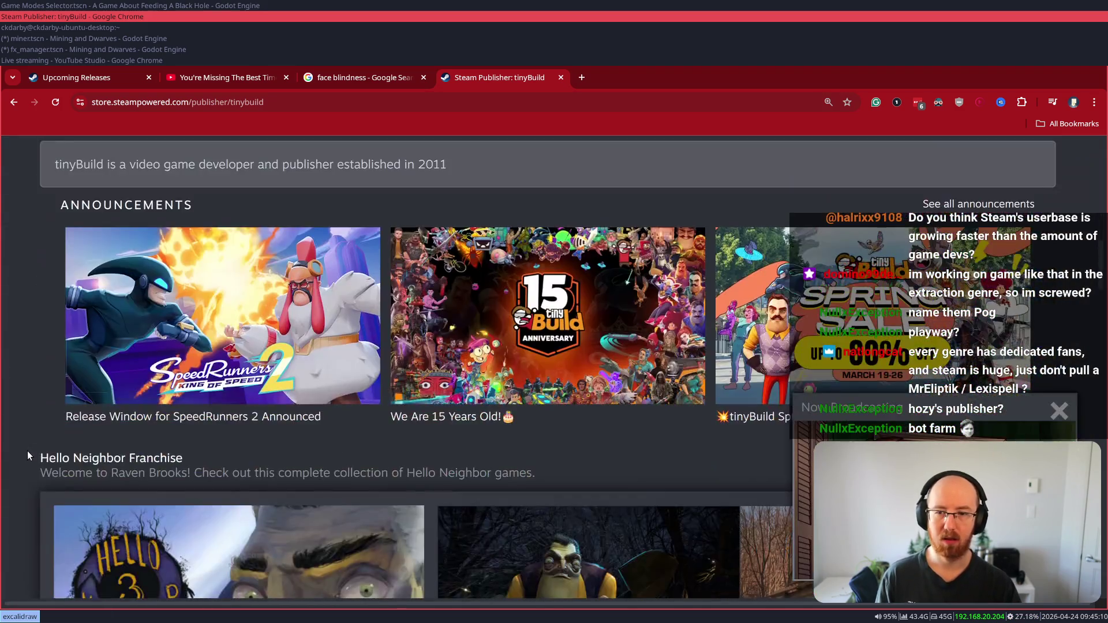
pyautogui.scroll(4, 33, 441)
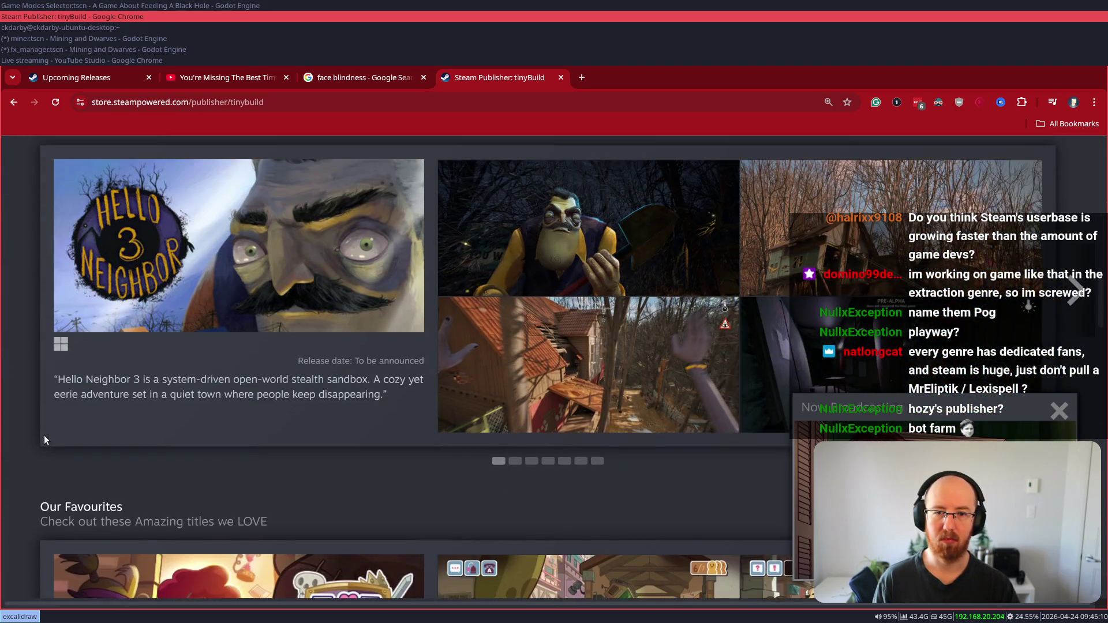
pyautogui.scroll(-15, 44, 435)
pyautogui.scroll(-2, 48, 437)
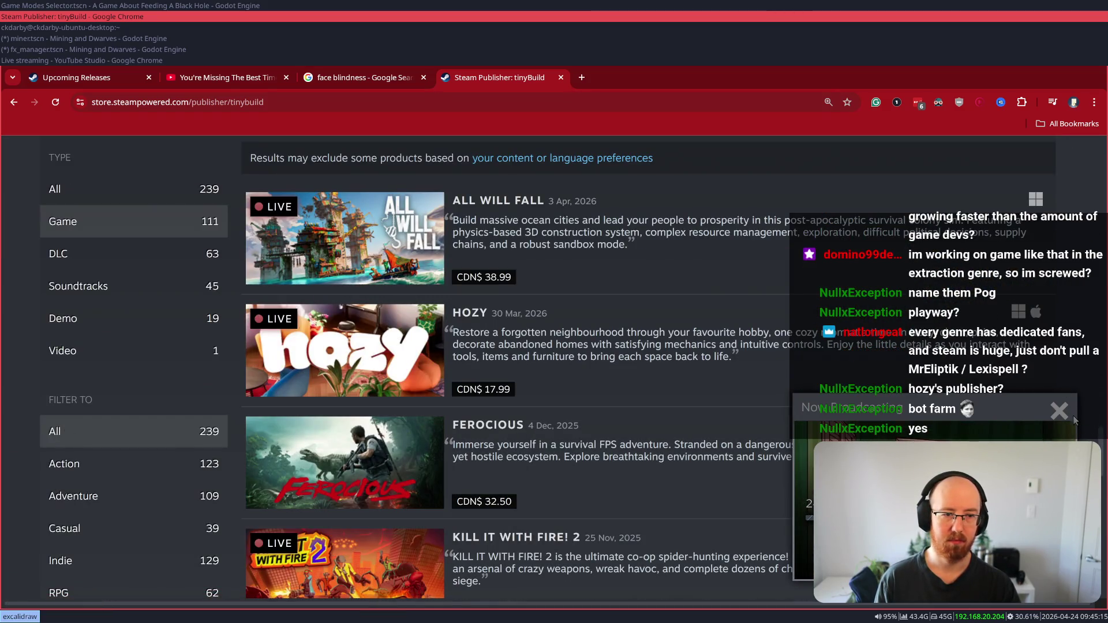
pyautogui.scroll(-2, 975, 385)
pyautogui.scroll(-3, 975, 385)
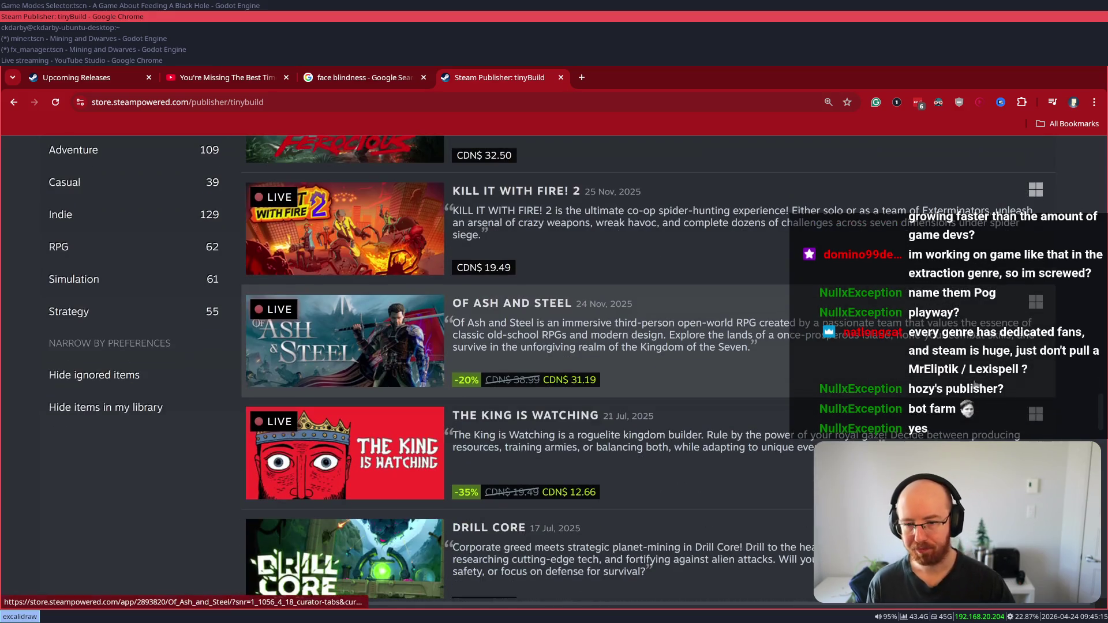
pyautogui.scroll(-3, 975, 385)
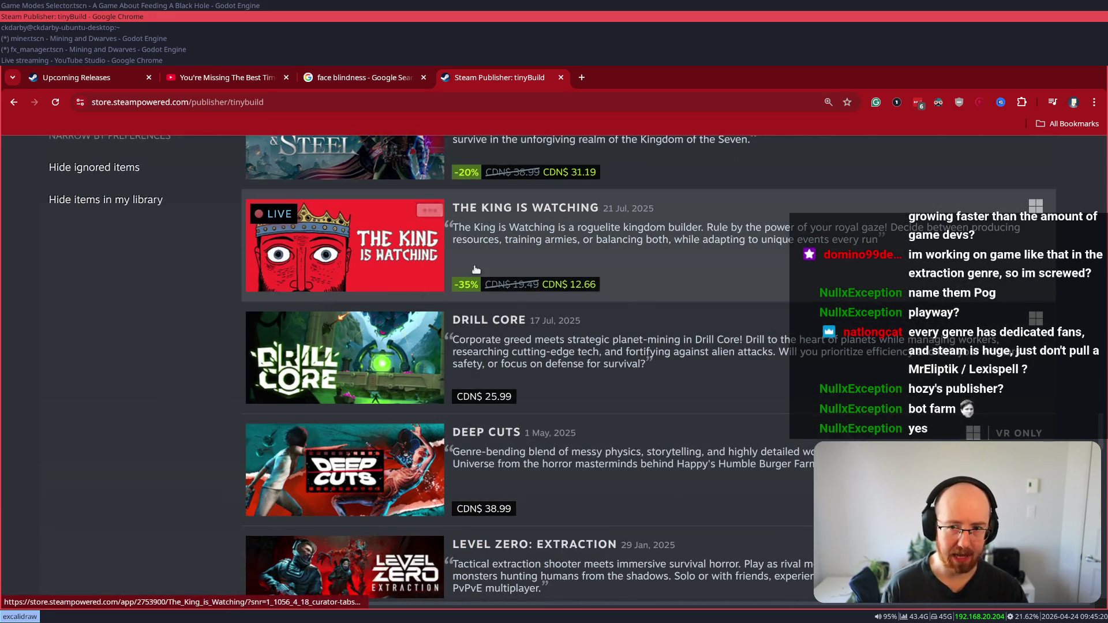
pyautogui.scroll(-9, 289, 320)
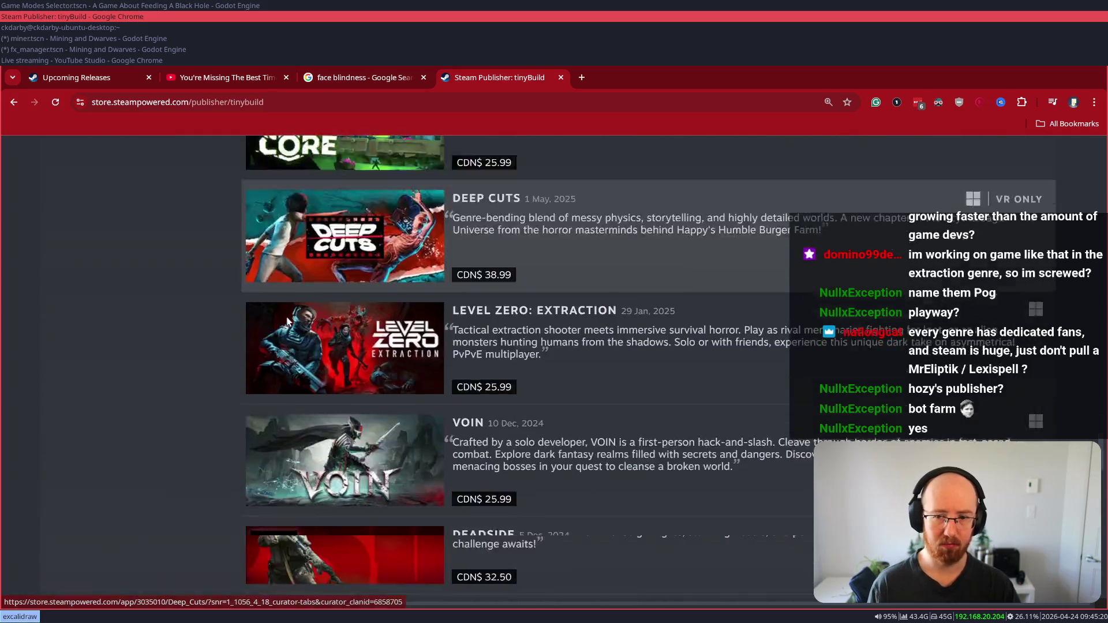
pyautogui.scroll(-8, 288, 320)
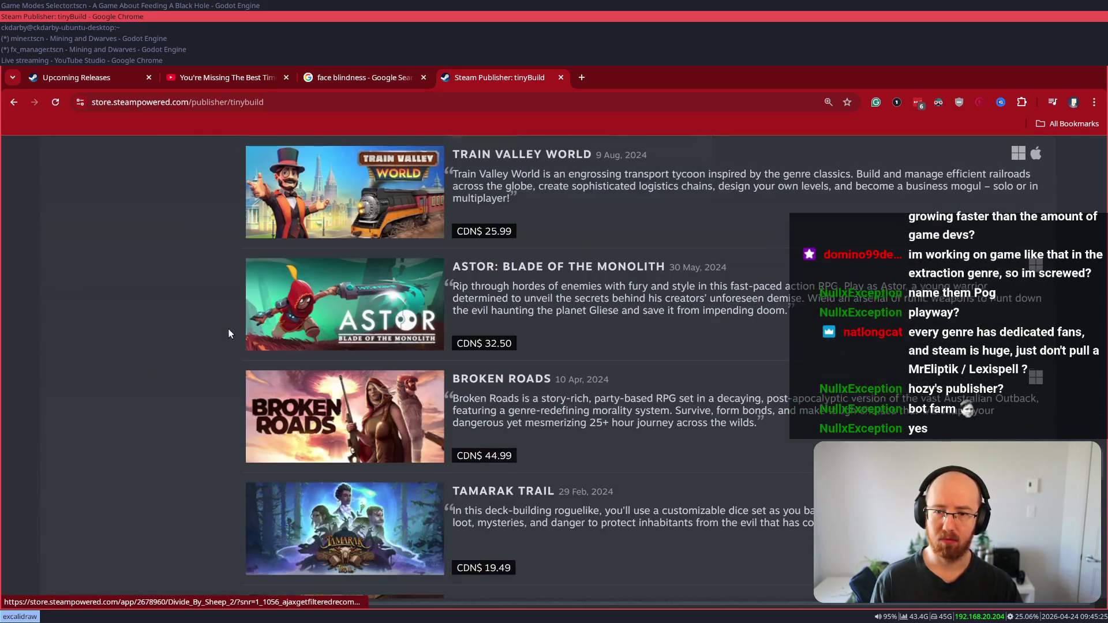
pyautogui.scroll(-13, 216, 337)
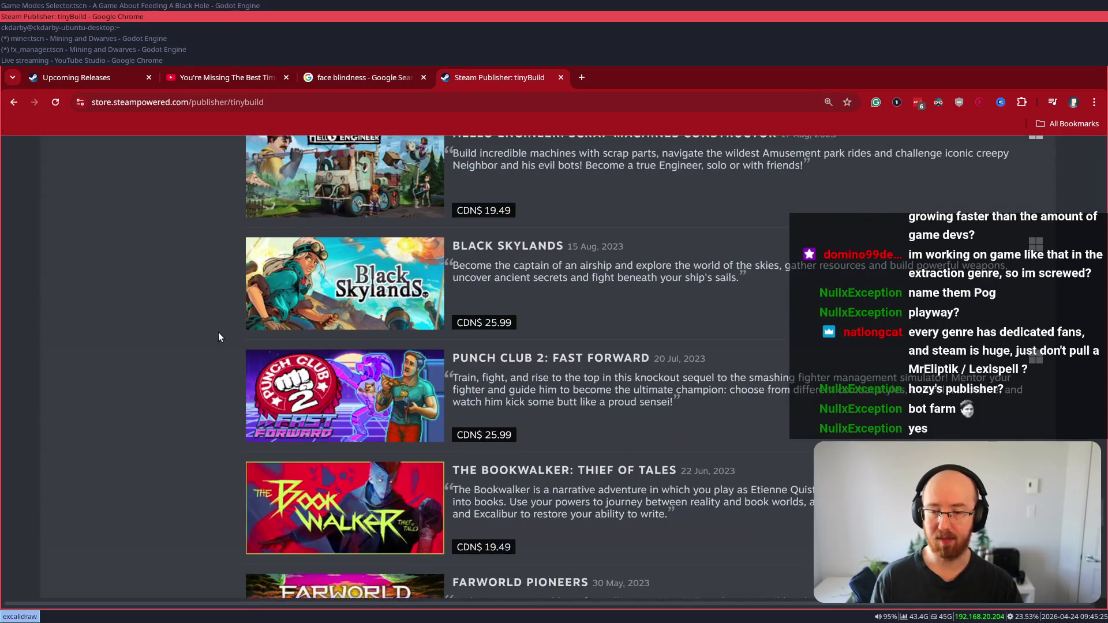
pyautogui.scroll(-15, 221, 333)
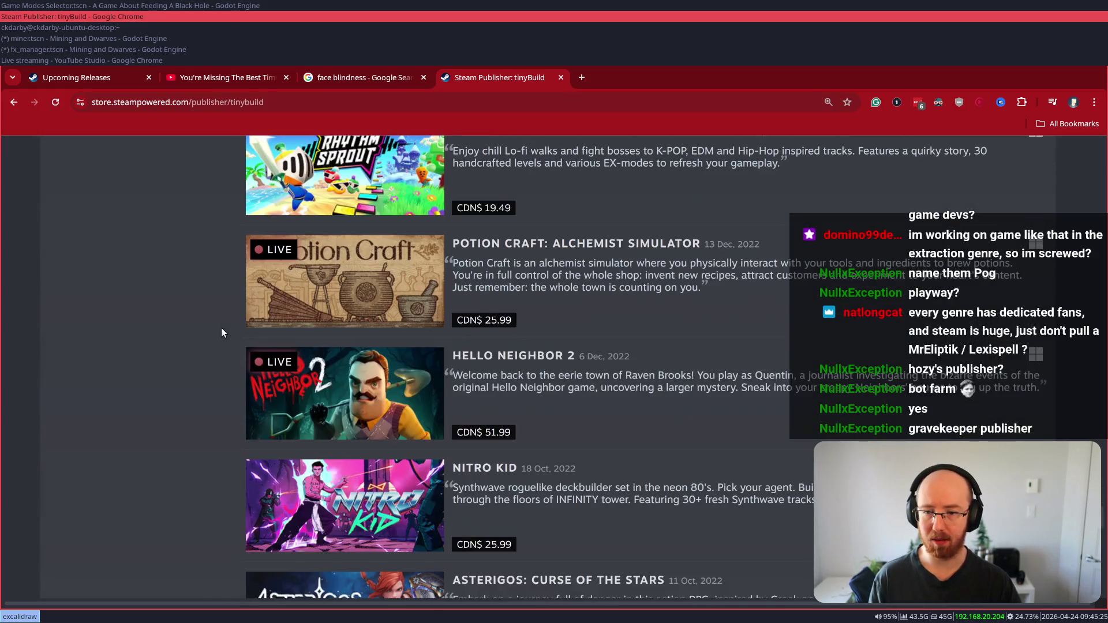
pyautogui.scroll(-7, 221, 333)
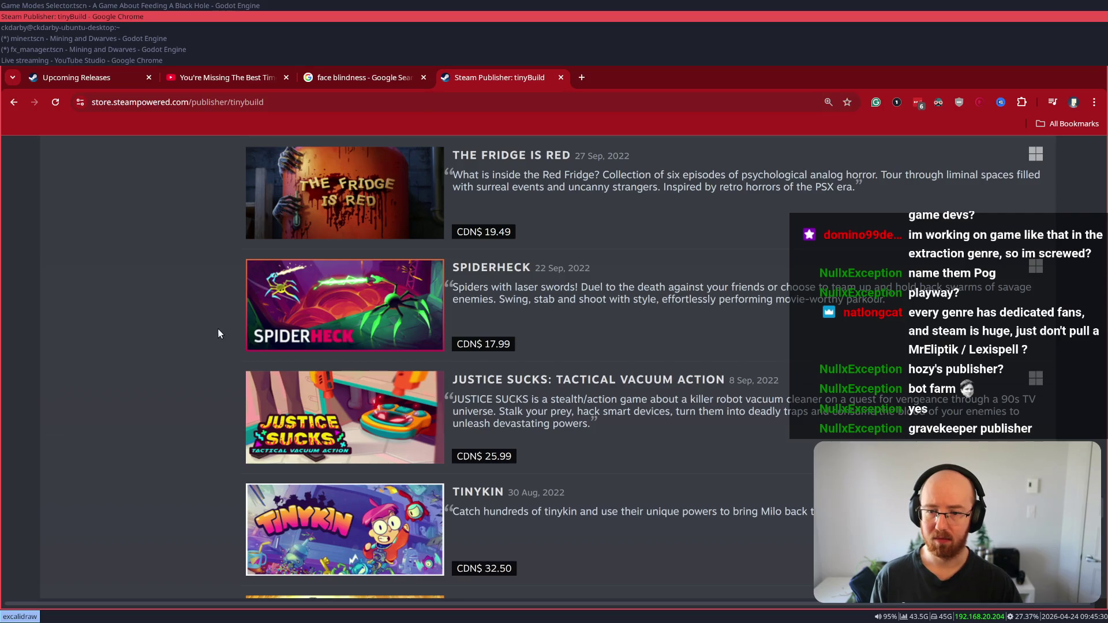
pyautogui.scroll(20, 380, 288)
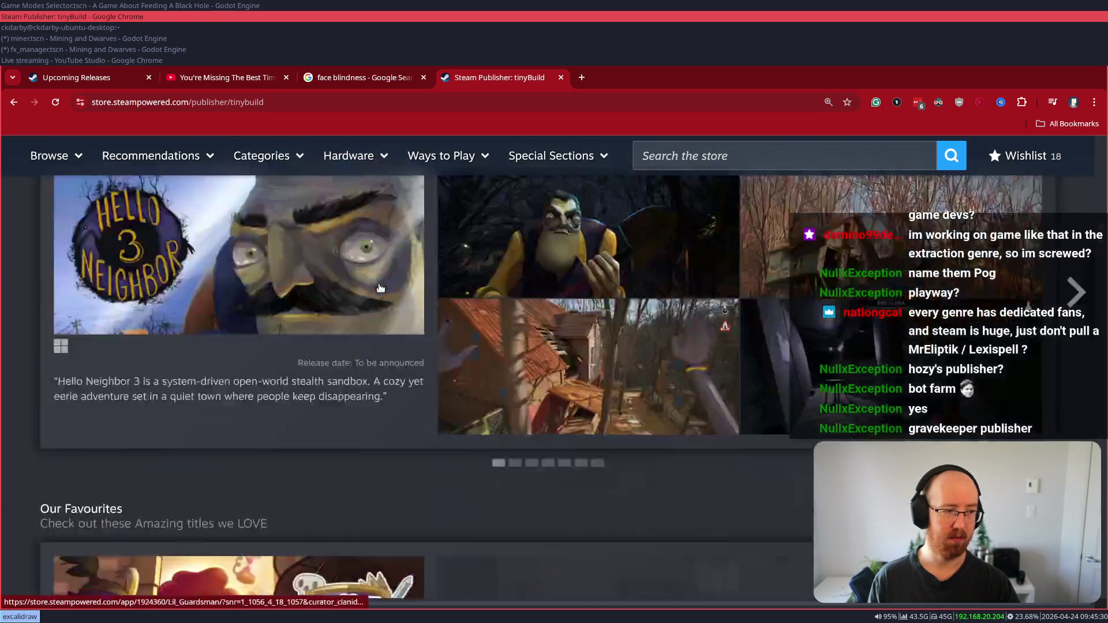
pyautogui.scroll(-20, 381, 288)
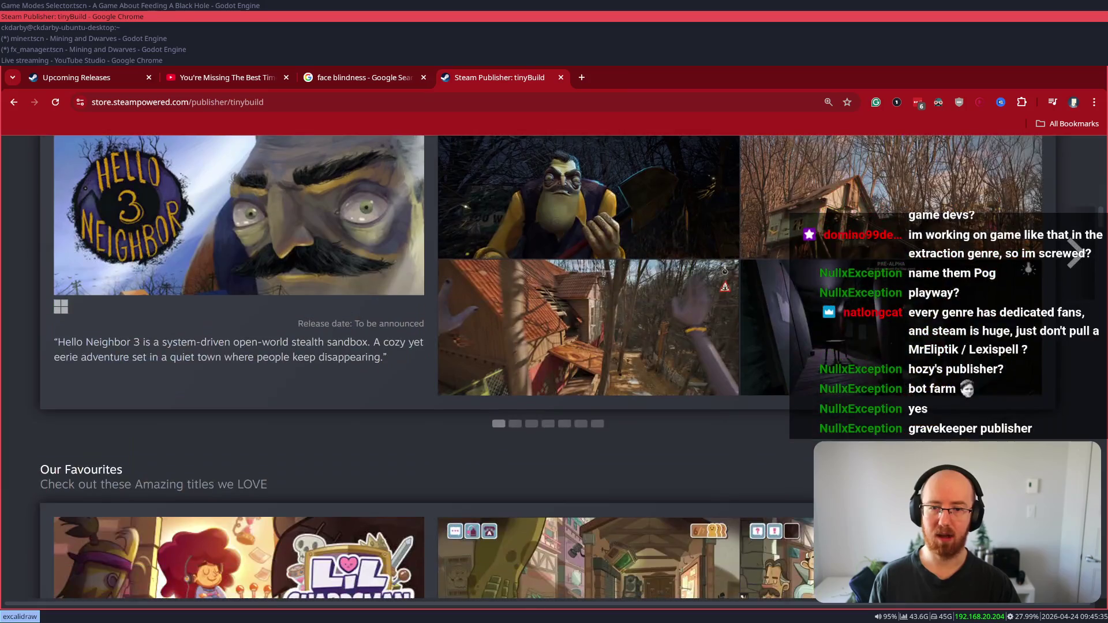
pyautogui.scroll(-6, 380, 288)
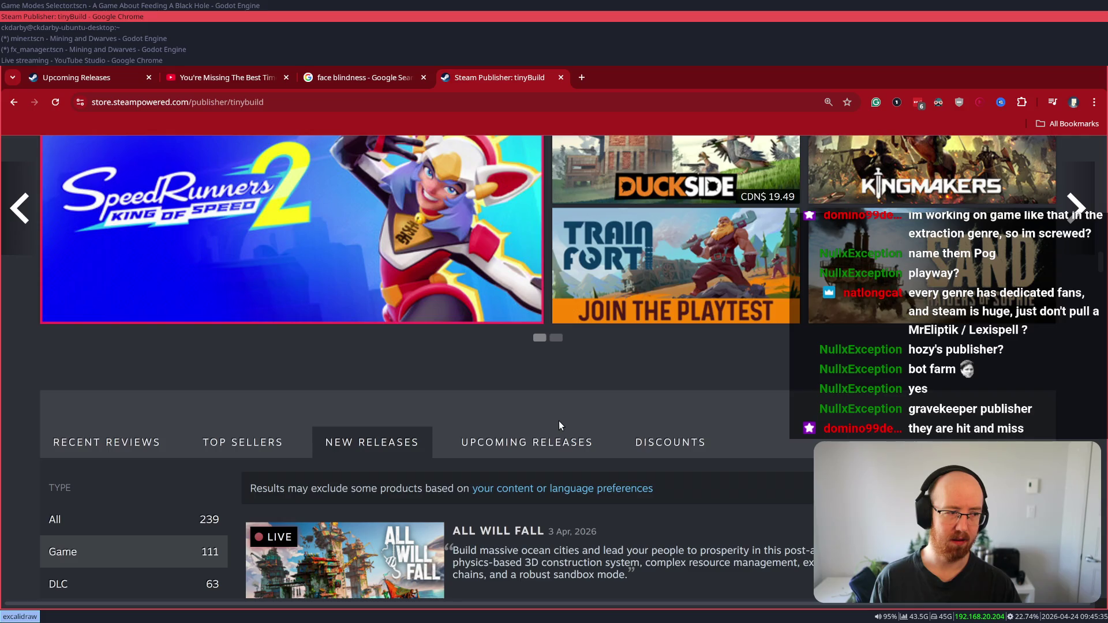
pyautogui.scroll(-3, 559, 422)
pyautogui.moveTo(351, 330)
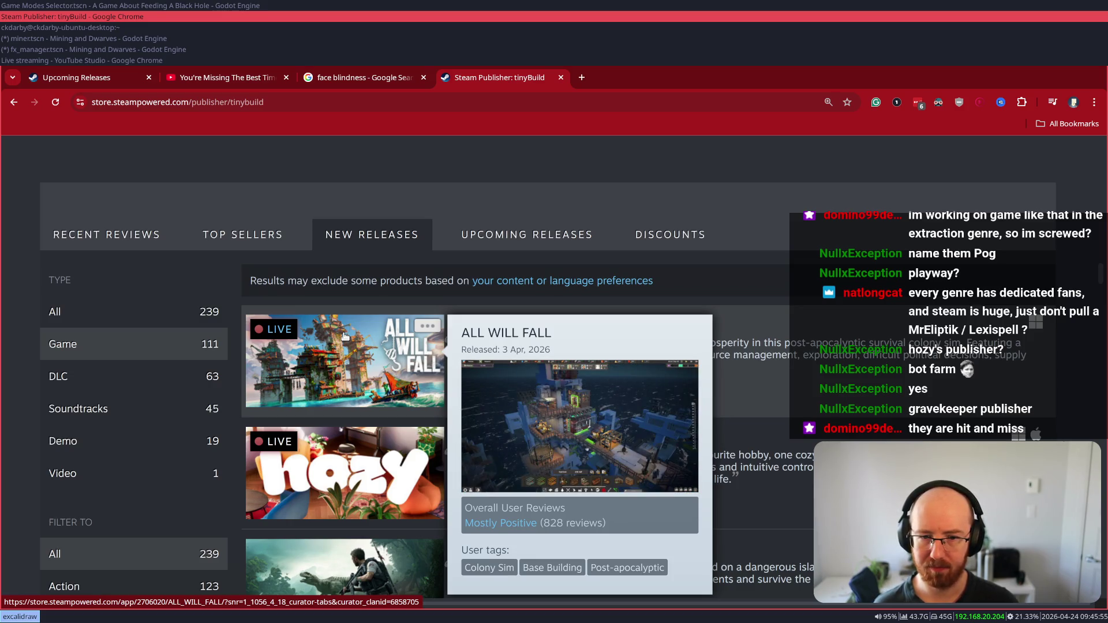
pyautogui.scroll(-3, 1071, 371)
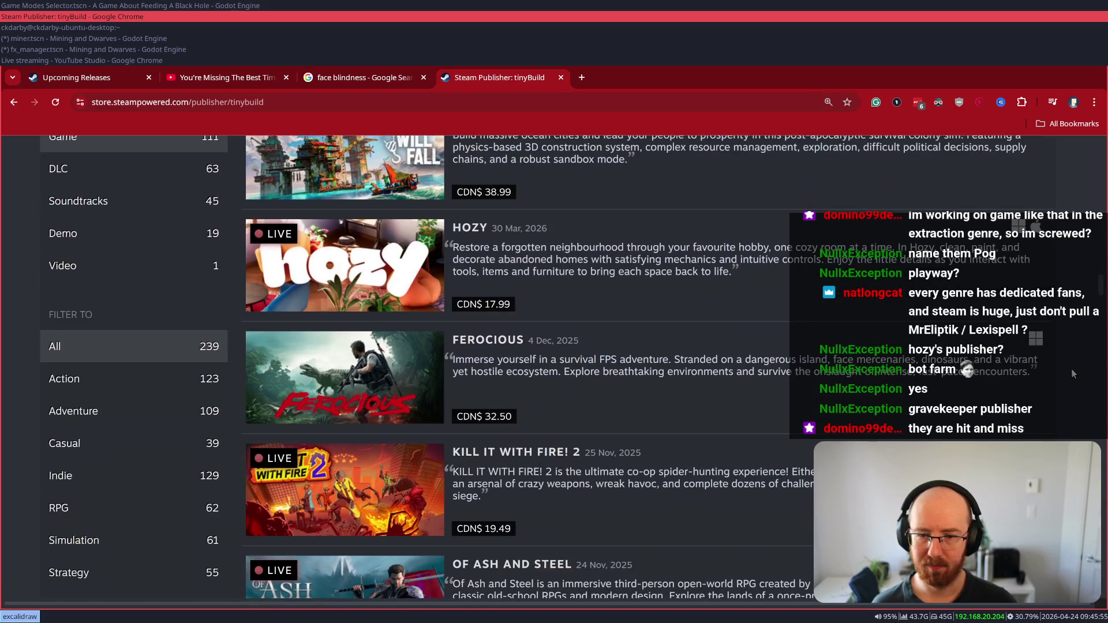
pyautogui.scroll(-2, 1071, 374)
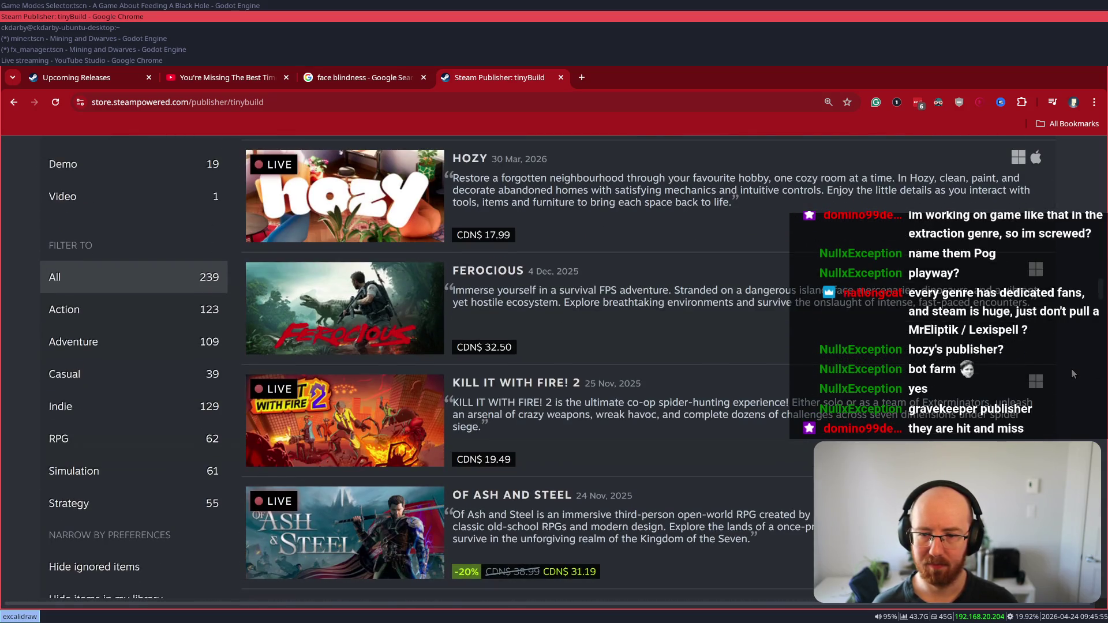
pyautogui.scroll(20, 1071, 374)
pyautogui.scroll(-5, 1084, 318)
pyautogui.scroll(9, 1084, 318)
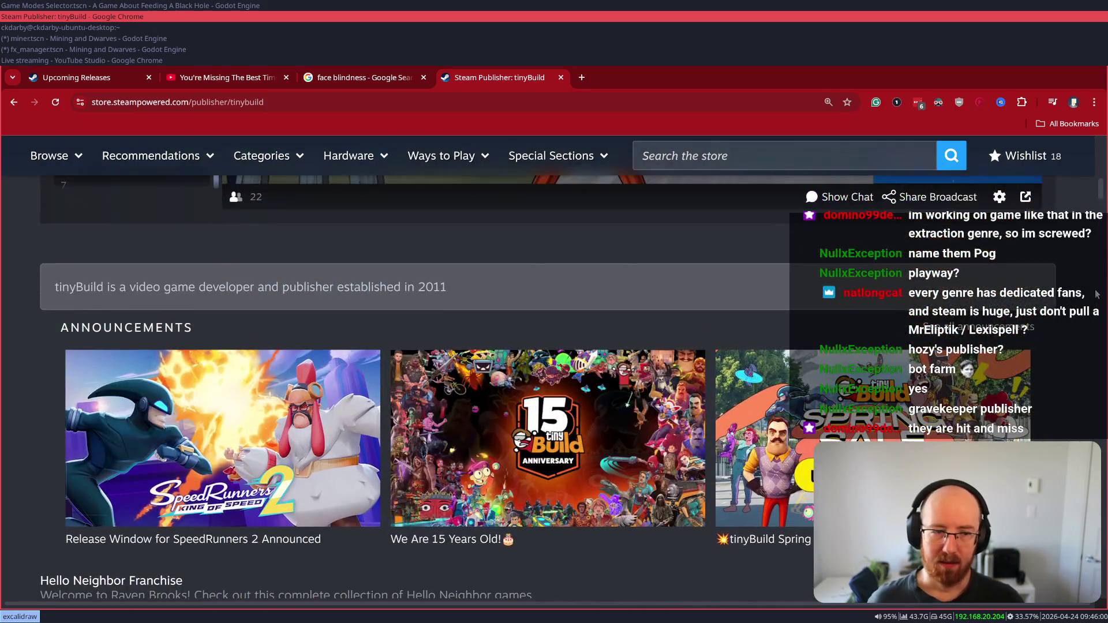
pyautogui.scroll(-5, 1088, 306)
pyautogui.scroll(5, 1092, 294)
pyautogui.scroll(3, 1092, 294)
pyautogui.hotkey('ctrl', 'w')
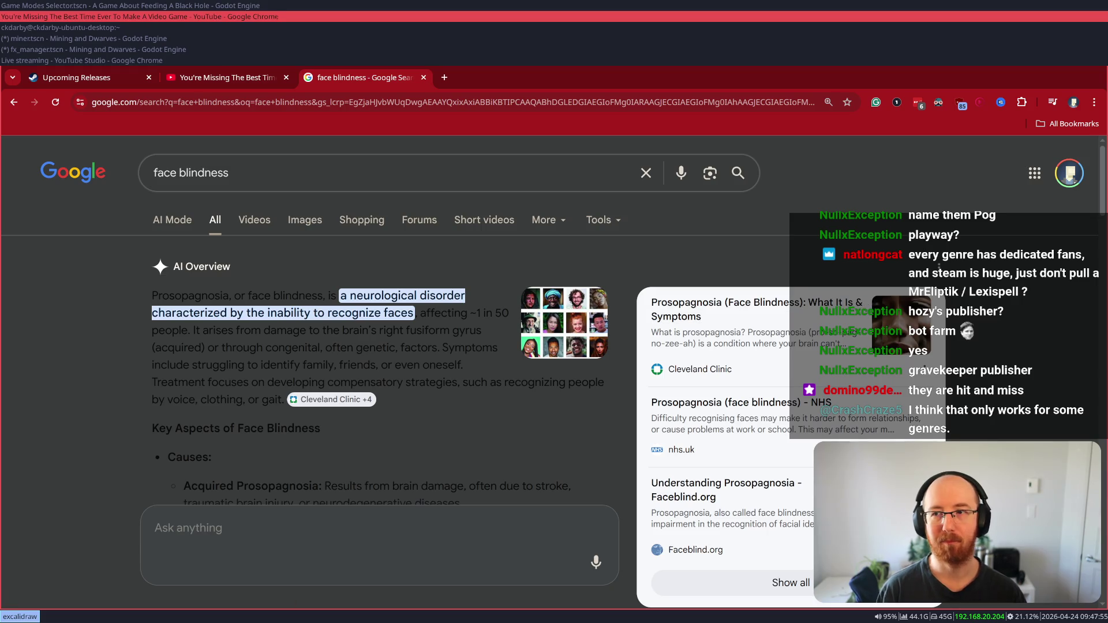
# - Close the face blindness search and YouTube tabs, then scroll Upcoming Releases to the top
pyautogui.hotkey('ctrl', 'w')
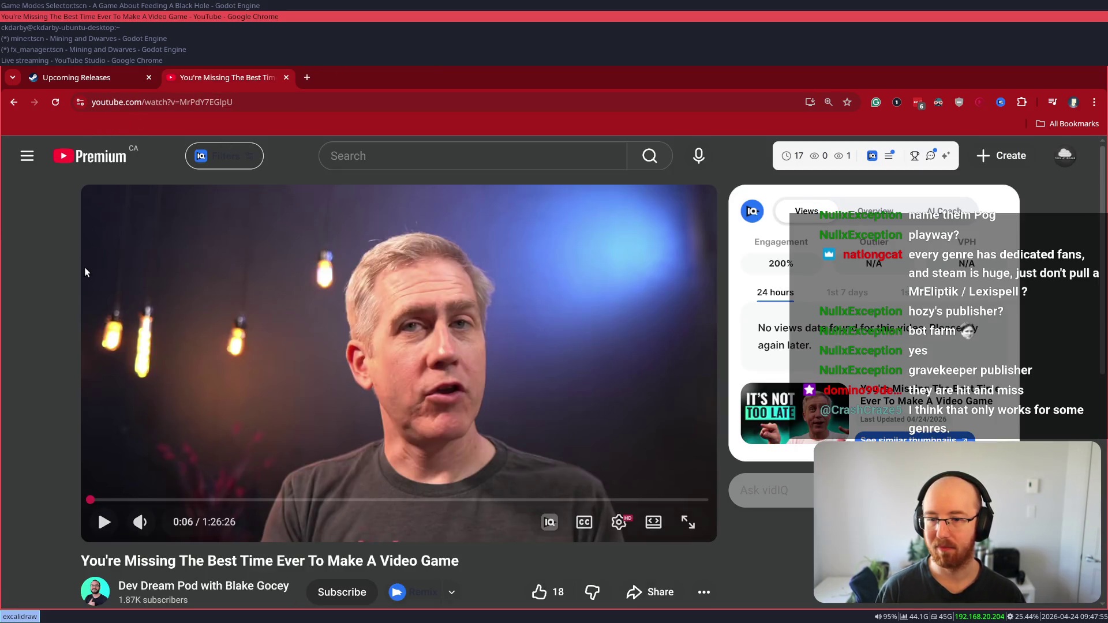
pyautogui.hotkey('ctrl', 'w')
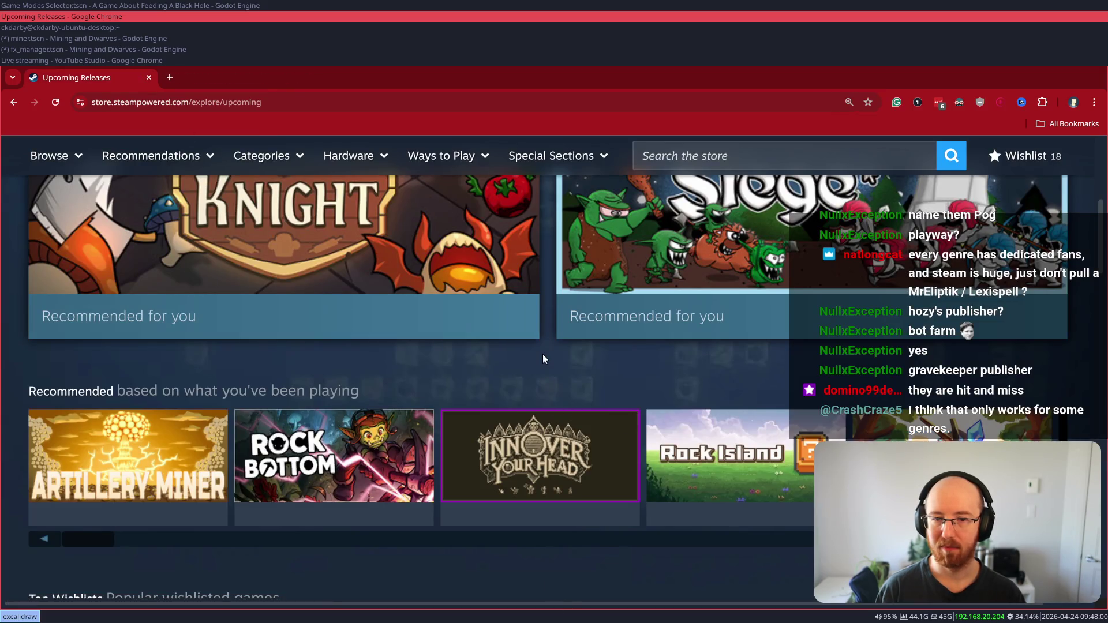
pyautogui.scroll(5, 543, 354)
pyautogui.scroll(2, 542, 354)
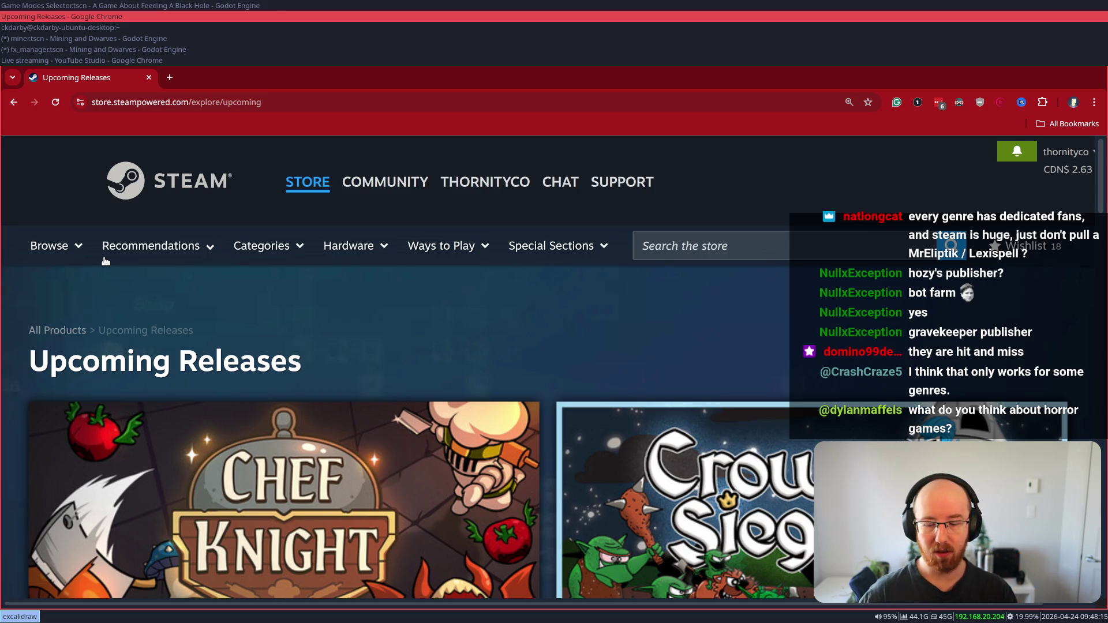
pyautogui.hotkey('ctrl', 't')
# - Search for 'kin and quarry' and open the Kin and Quarry Steam store page
pyautogui.write('kin and quar')
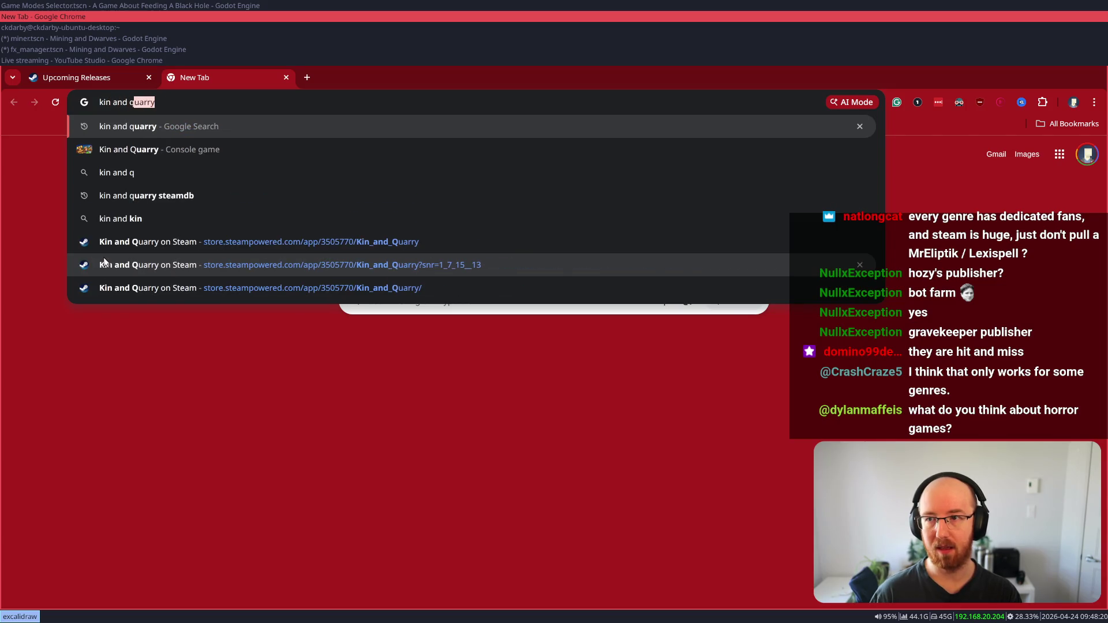
pyautogui.press('Return')
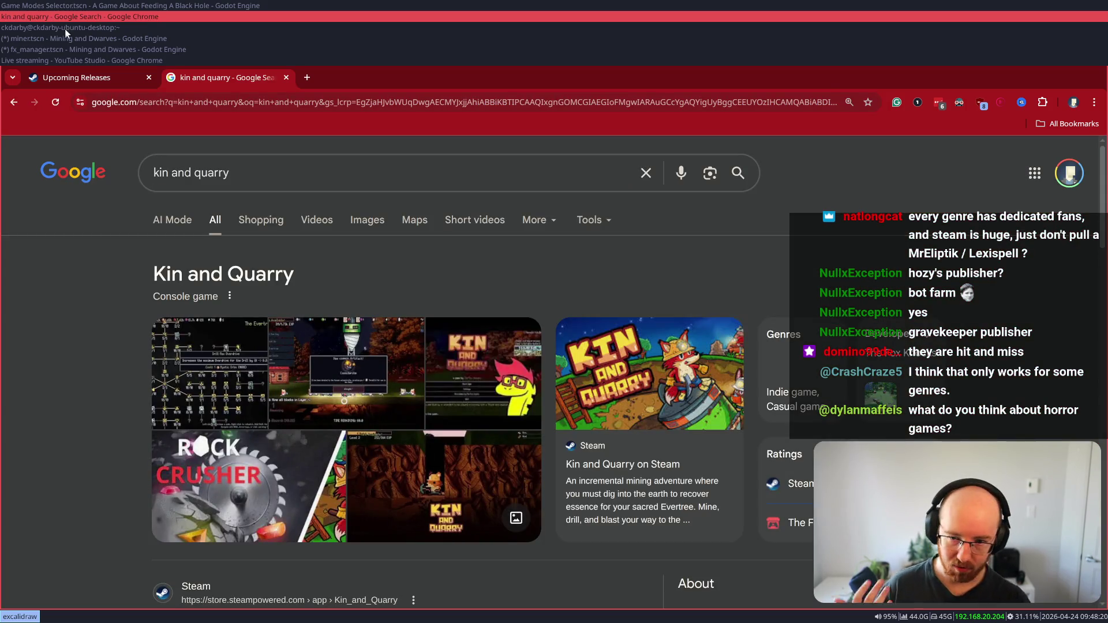
pyautogui.scroll(-3, 446, 402)
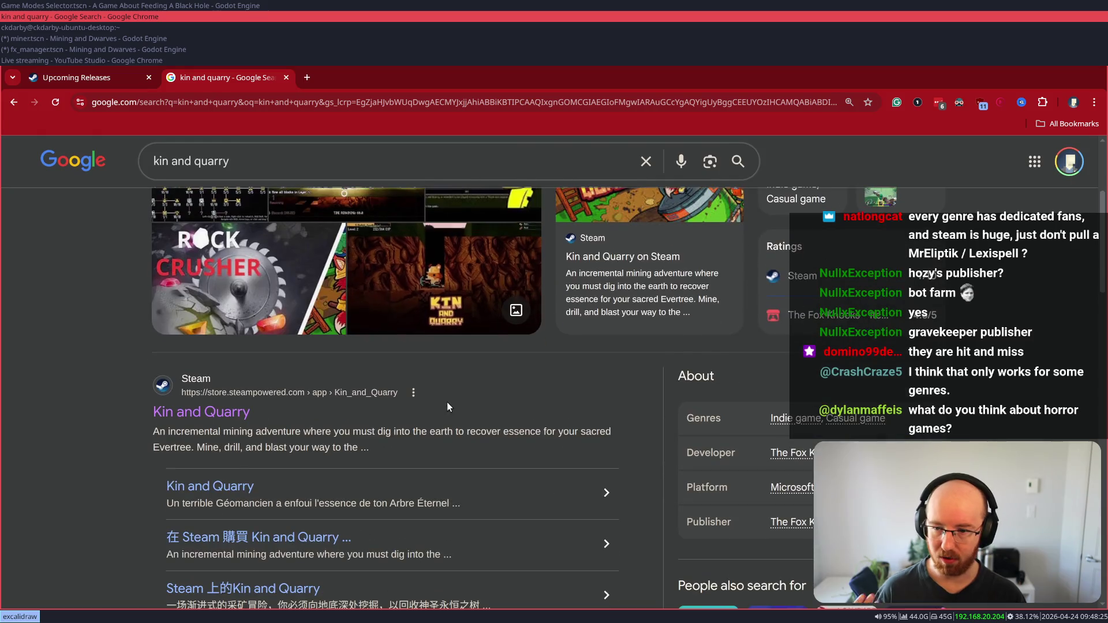
pyautogui.click(202, 407)
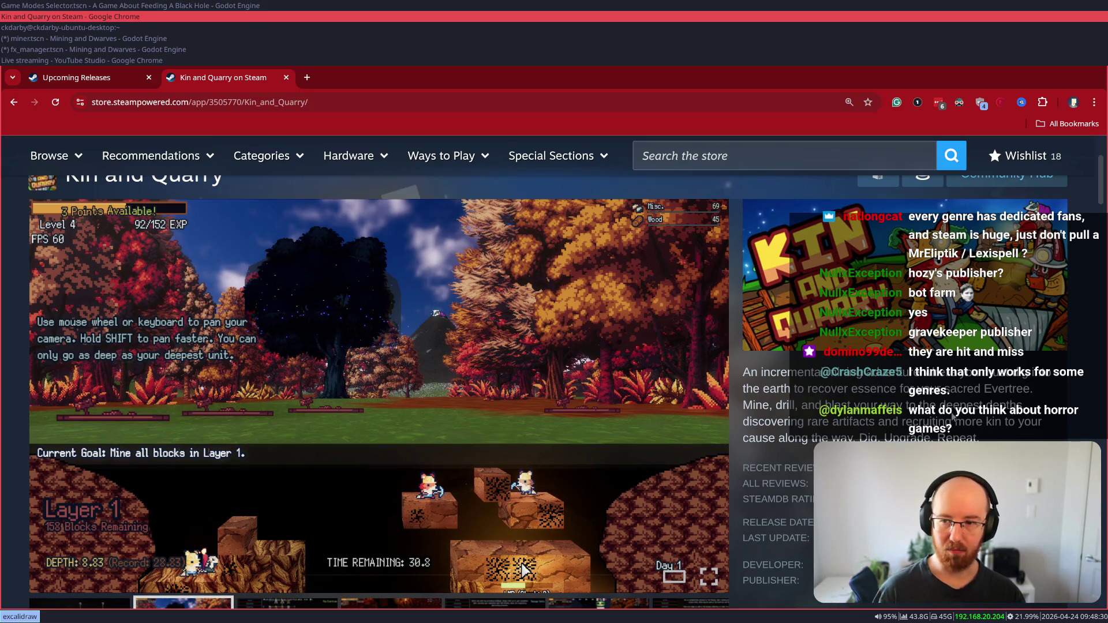
# - Browse the screenshot strip, then play the gameplay trailer and pause it at 0:04
pyautogui.scroll(-3, 414, 432)
pyautogui.moveTo(115, 460); pyautogui.dragTo(724, 487)
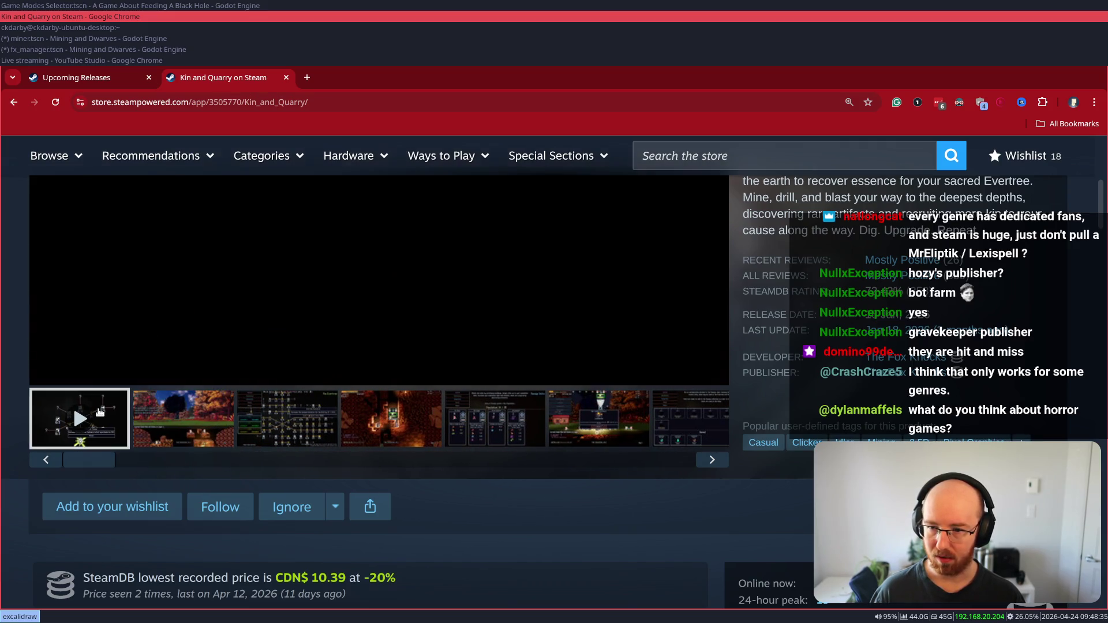
pyautogui.scroll(2, 269, 341)
pyautogui.scroll(2, 269, 341)
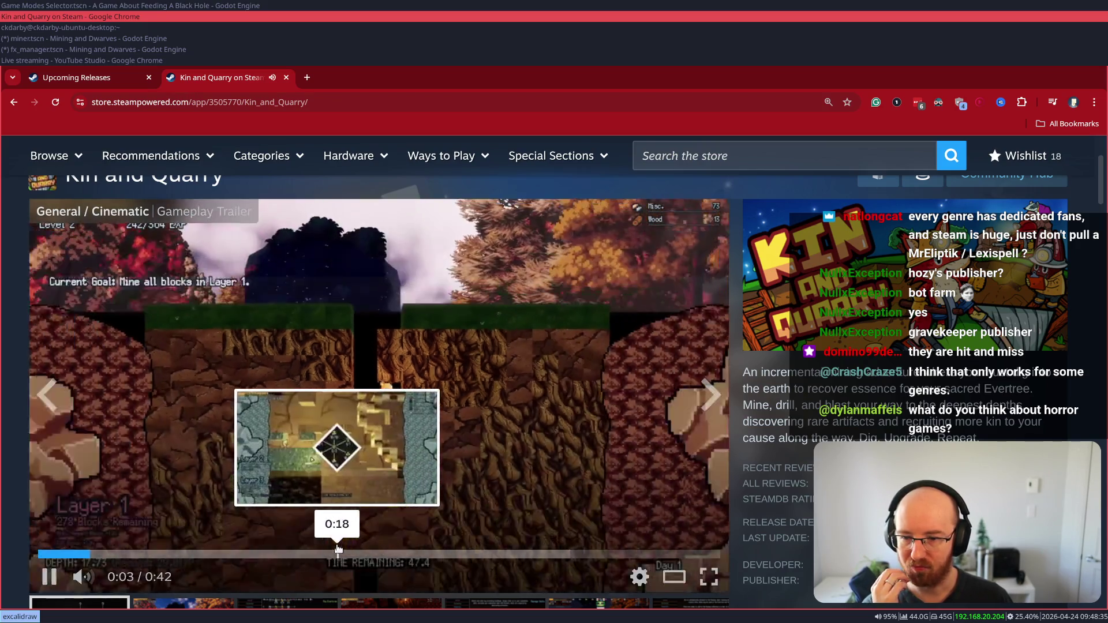
pyautogui.click(663, 462)
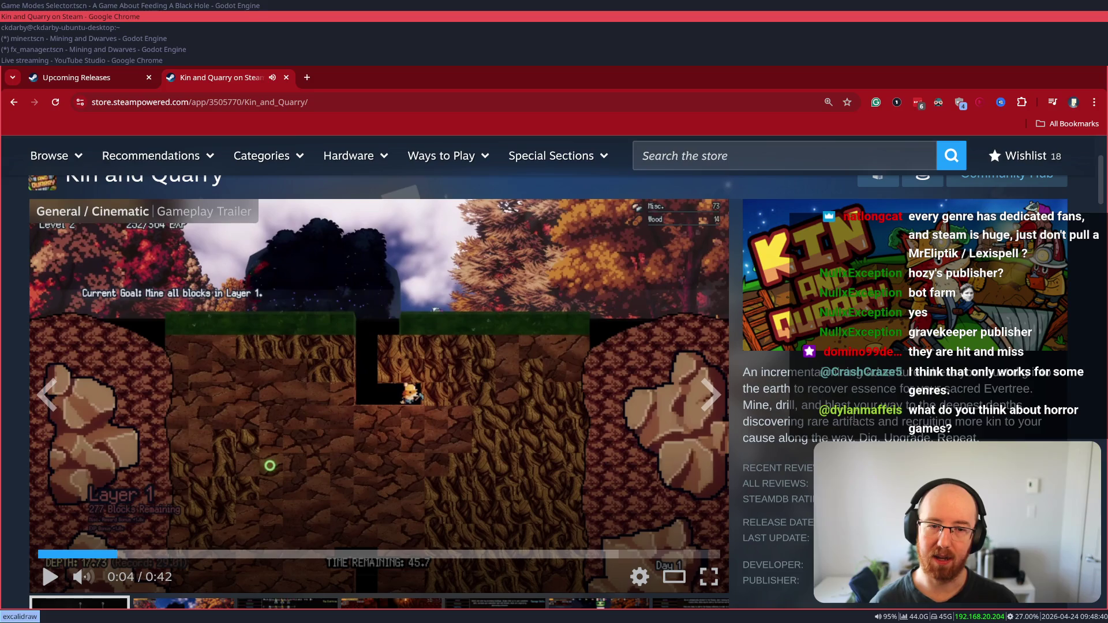
pyautogui.hotkey('ctrl', 'k')
# - Search Google for 'kin and quarry' and switch to image results
pyautogui.write('kin and qu')
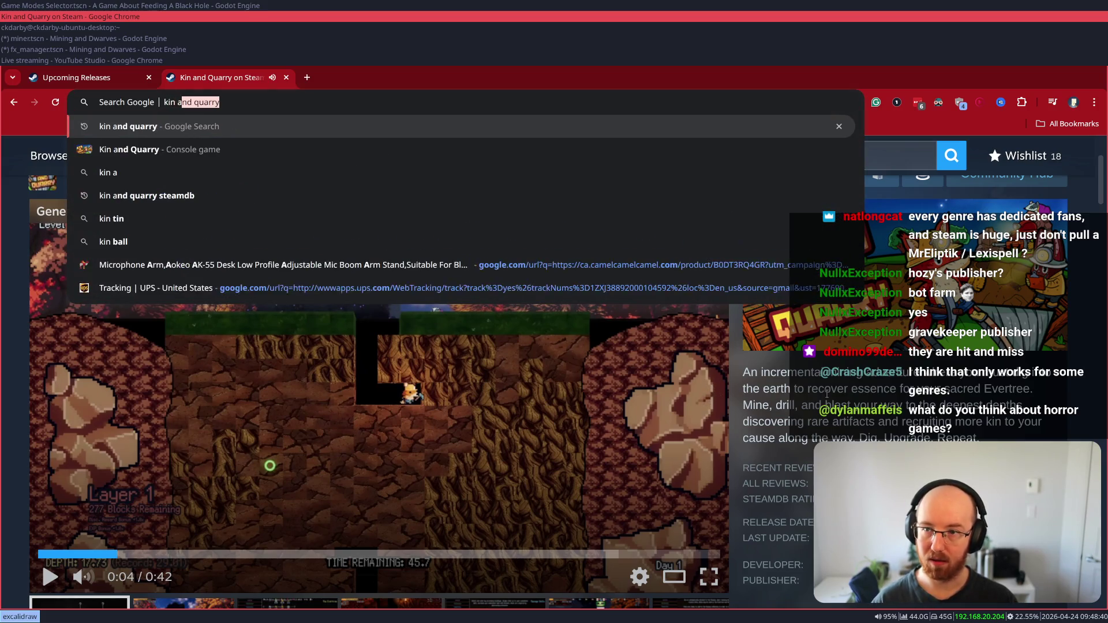
pyautogui.write('arry')
pyautogui.press('Return')
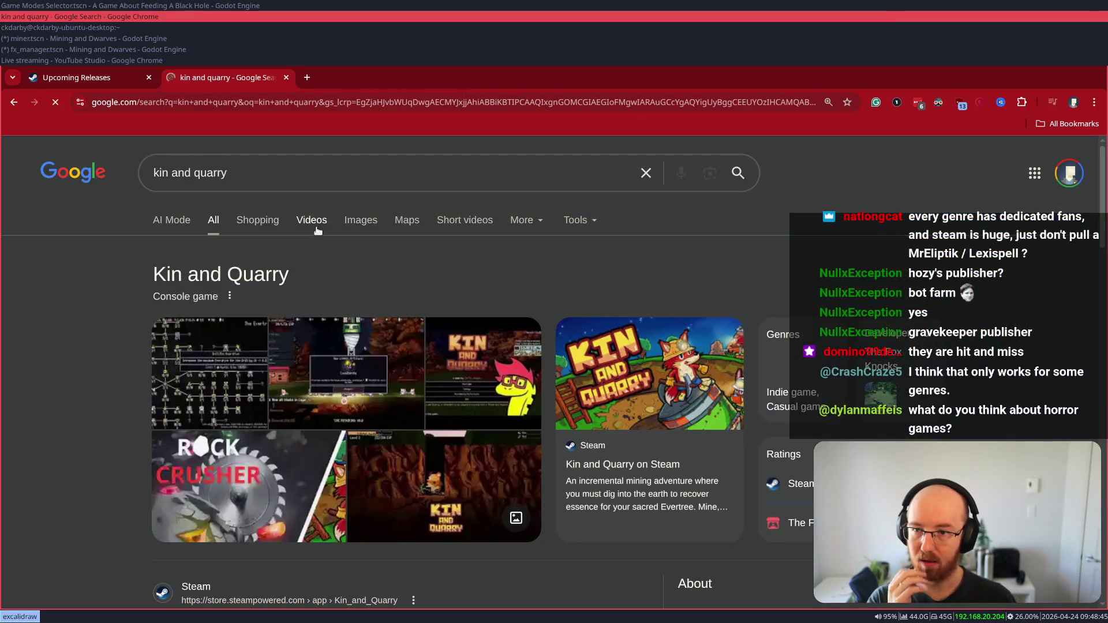
pyautogui.click(361, 220)
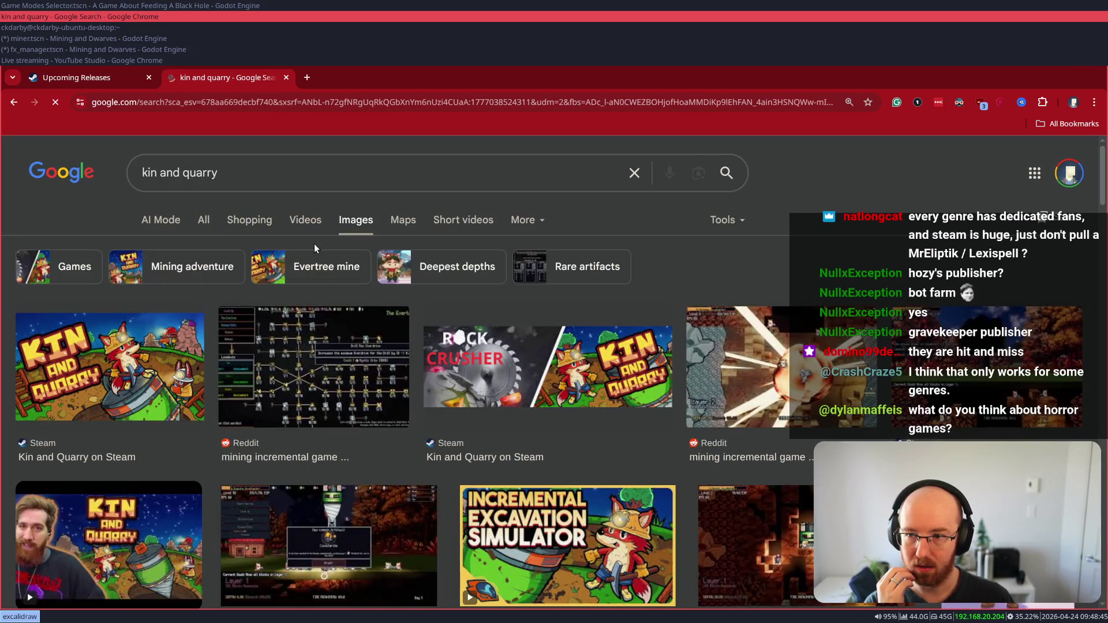
pyautogui.scroll(-2, 606, 394)
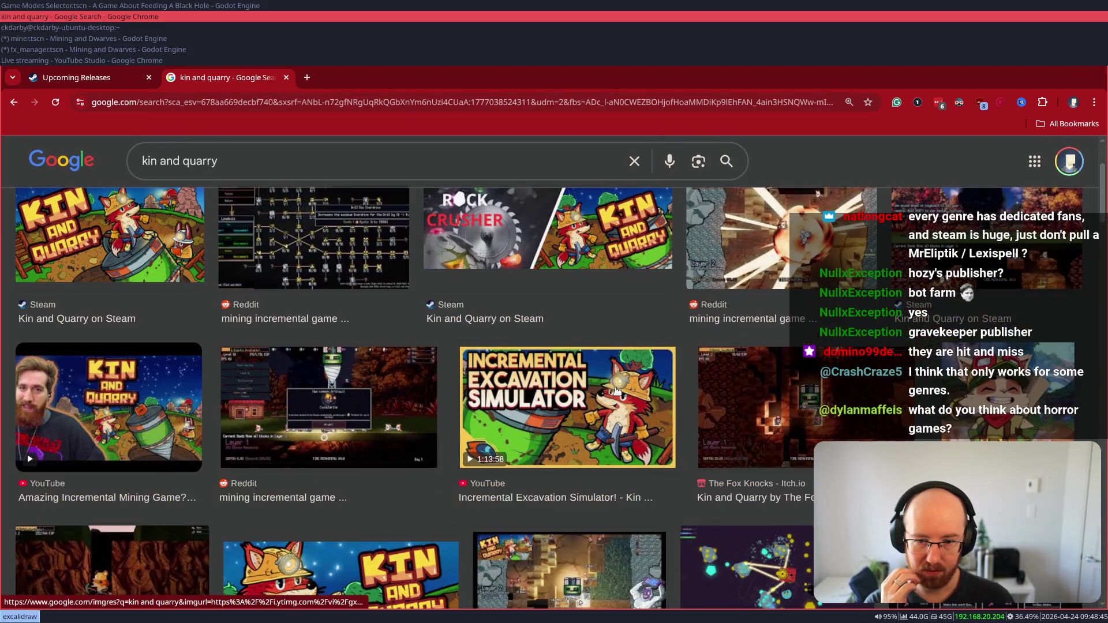
pyautogui.scroll(-1, 342, 430)
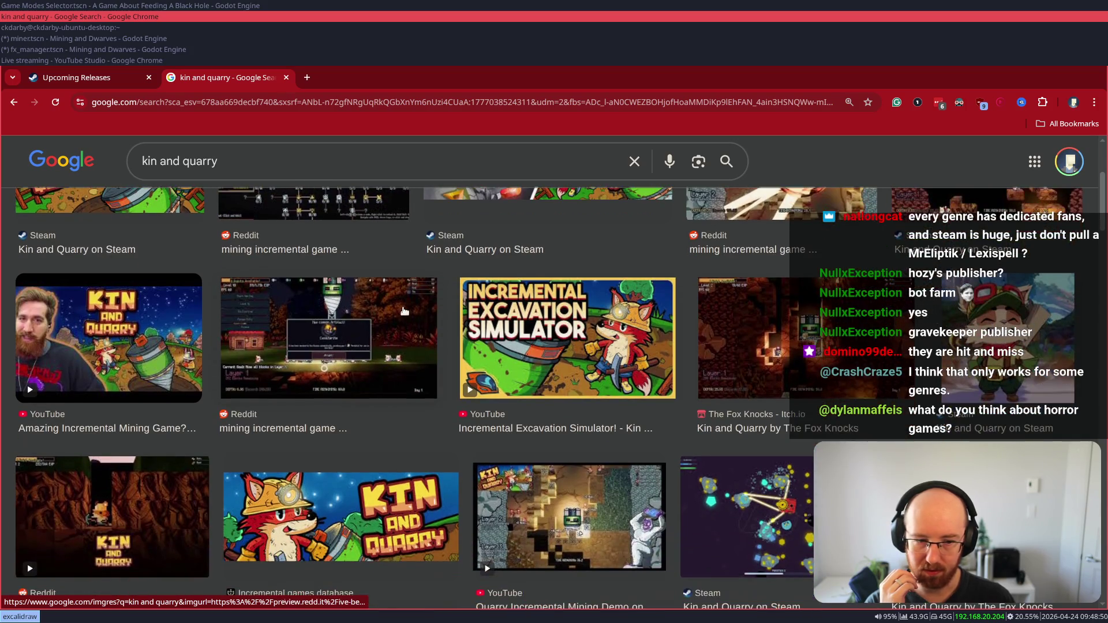
pyautogui.scroll(3, 420, 320)
# - Refine the image search to 'kin and quarry title screen' and browse the results
pyautogui.click(363, 162)
pyautogui.write('ti')
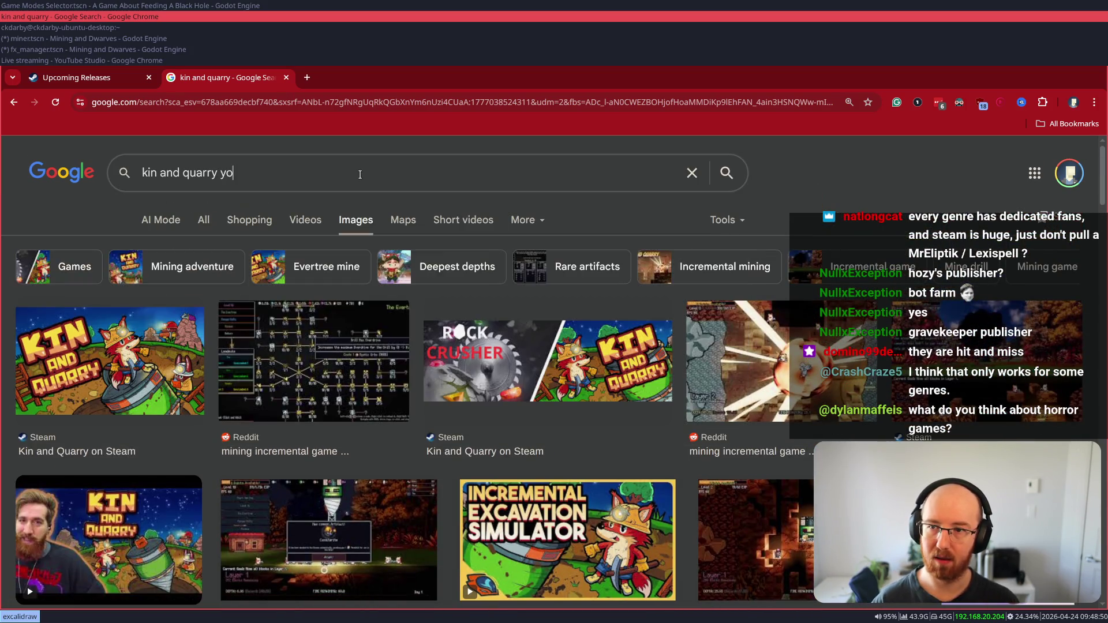
pyautogui.write('tle screen')
pyautogui.press('Return')
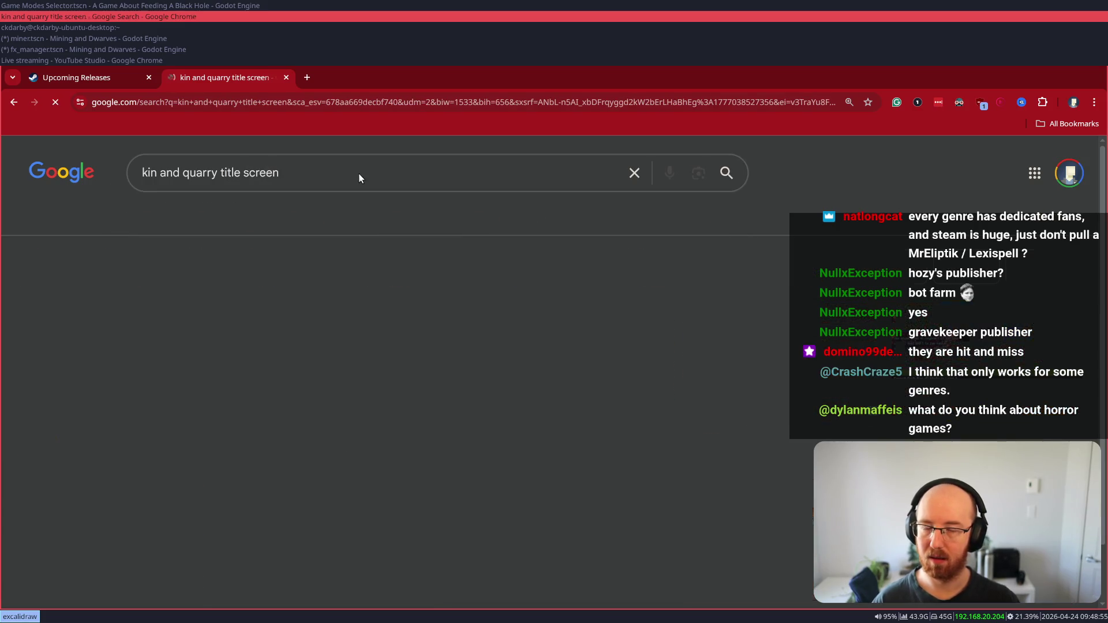
pyautogui.scroll(-3, 635, 384)
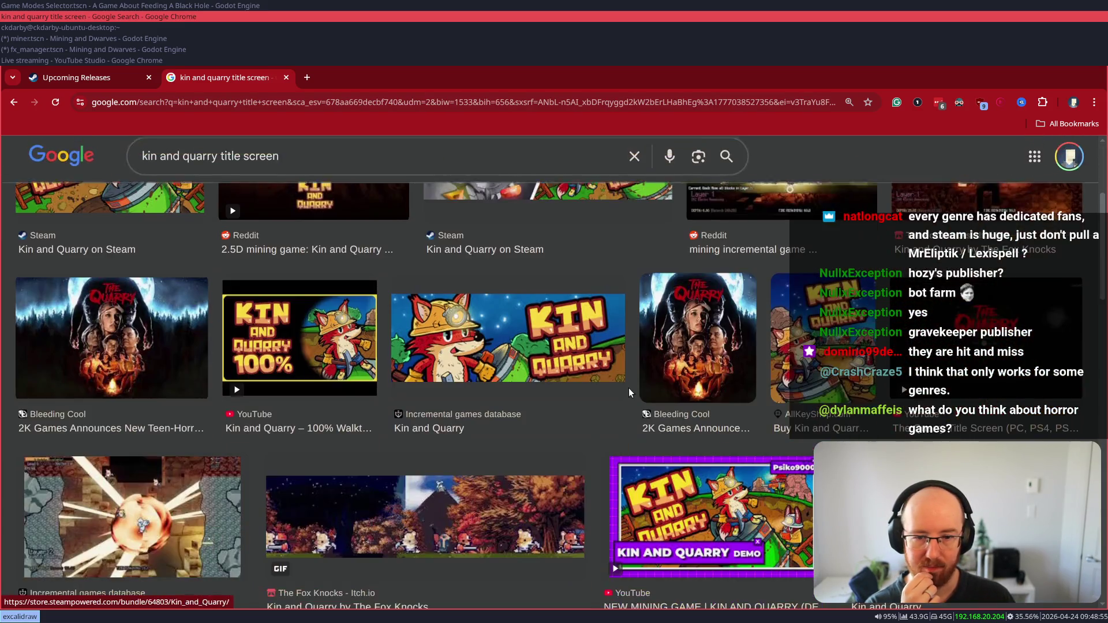
pyautogui.scroll(-5, 642, 380)
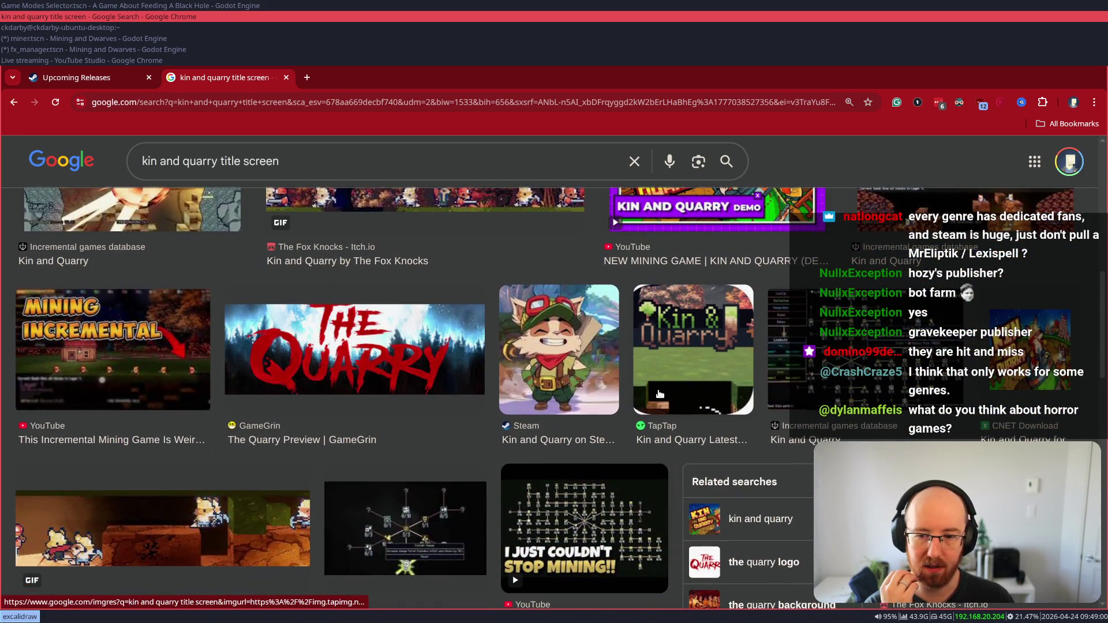
pyautogui.scroll(-3, 659, 394)
pyautogui.scroll(8, 660, 394)
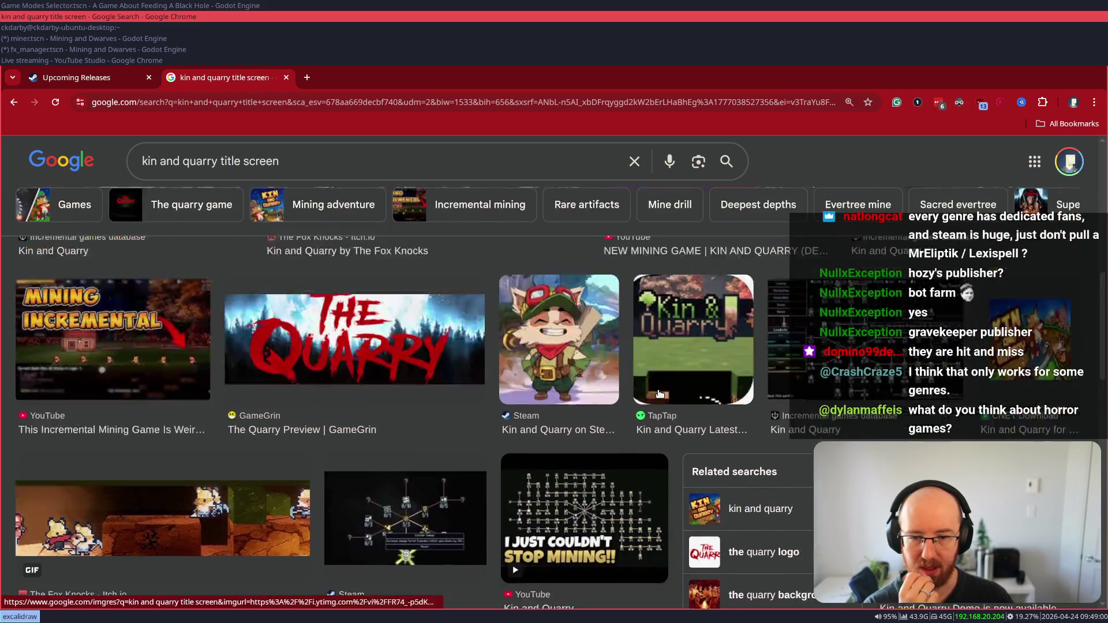
pyautogui.scroll(3, 659, 394)
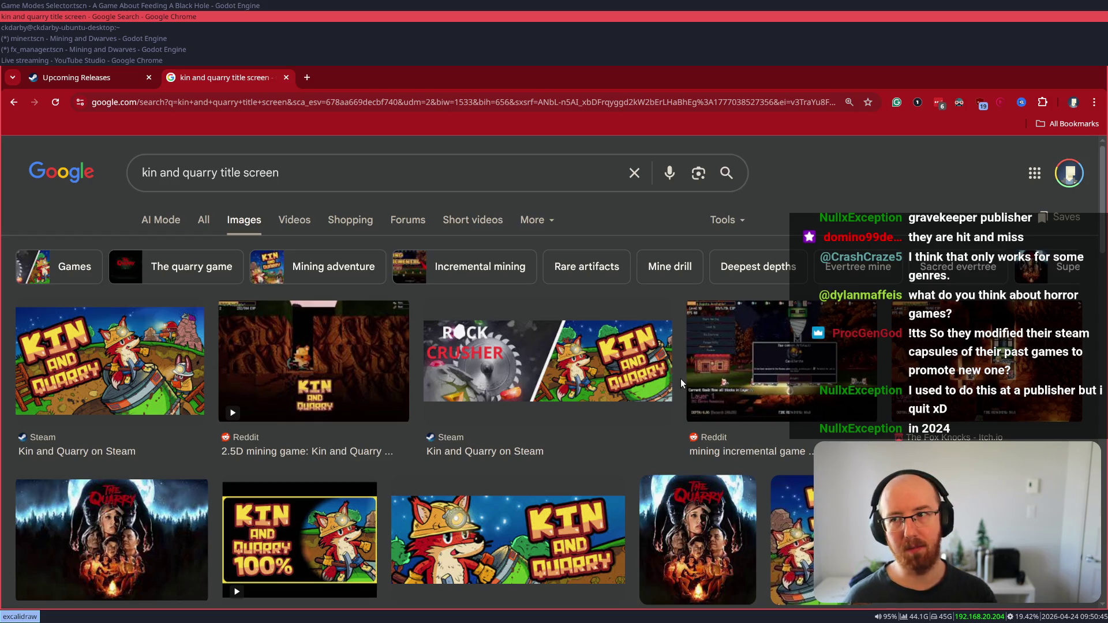
# - Return to the Kin and Quarry results, preview the third image, and briefly check its Steam Community source
pyautogui.hotkey('alt', 'Left')
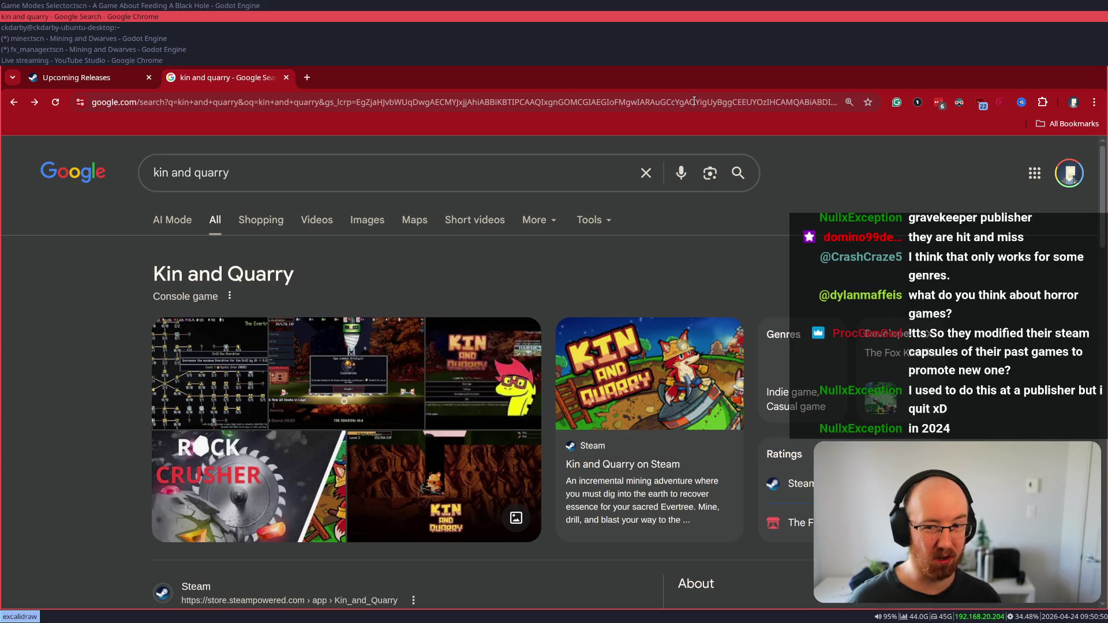
pyautogui.click(483, 374)
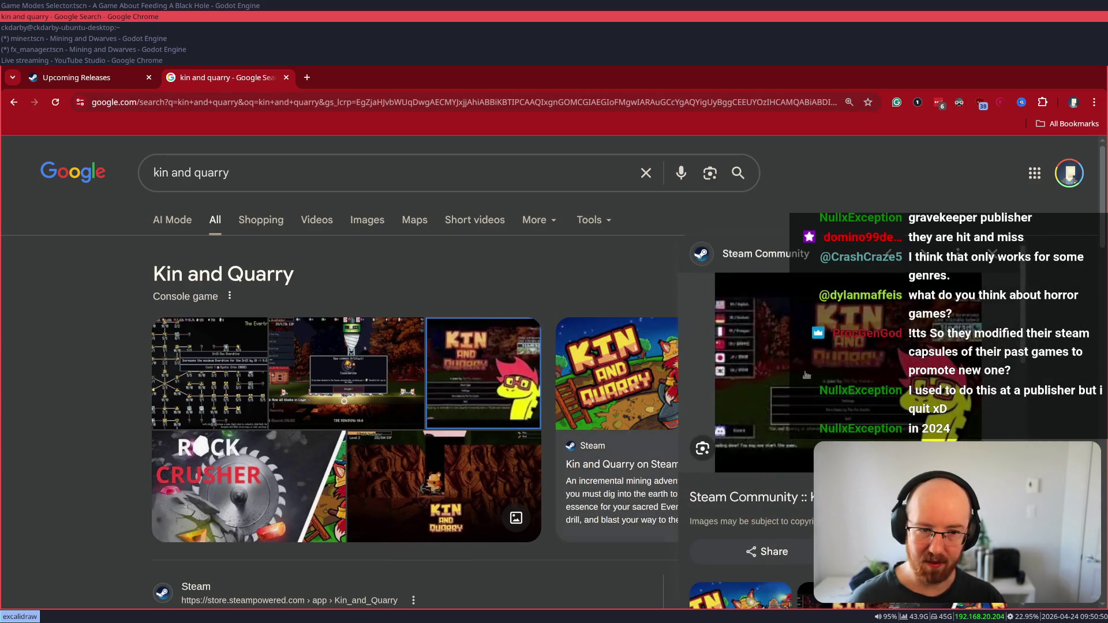
pyautogui.click(853, 406)
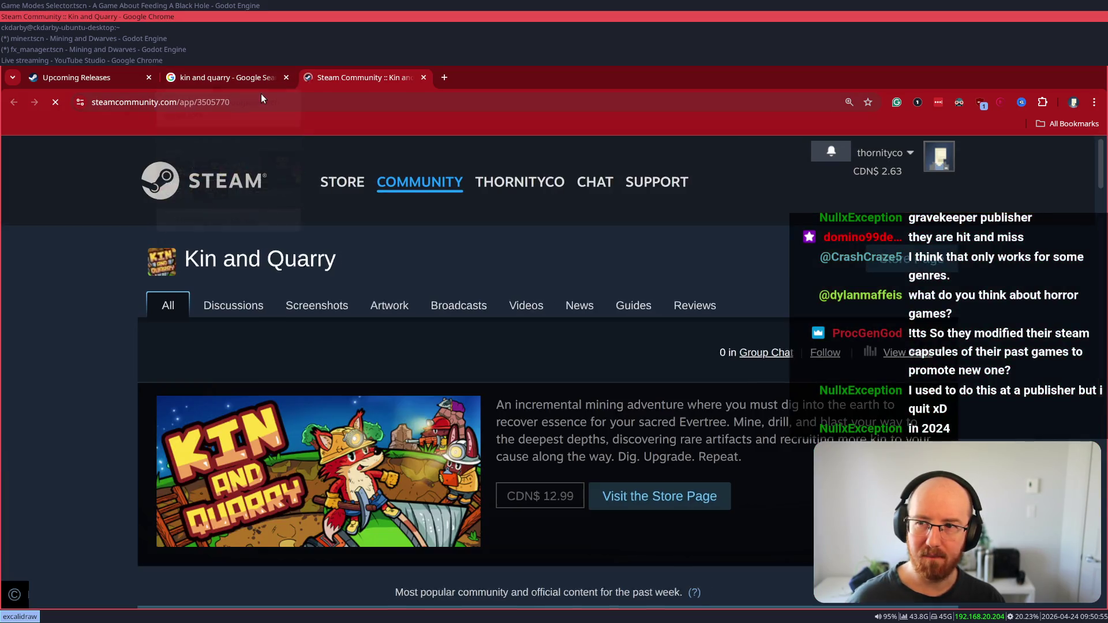
pyautogui.scroll(-5, 231, 309)
pyautogui.hotkey('ctrl', 'w')
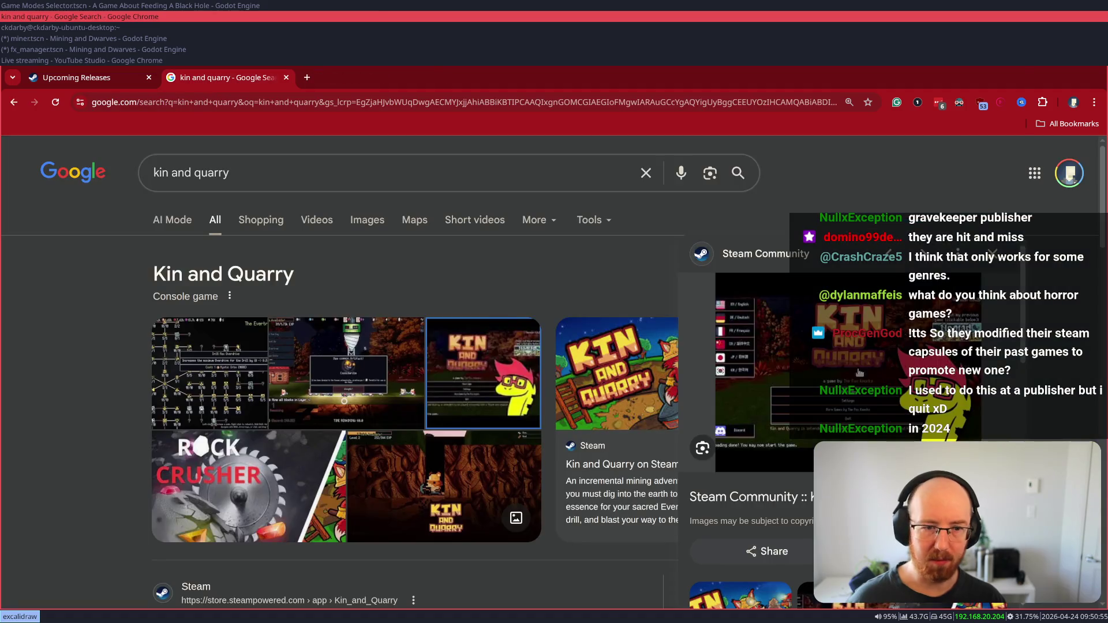
# - Copy the previewed image's address and load the title-screen image in a new tab
pyautogui.rightClick(830, 366)
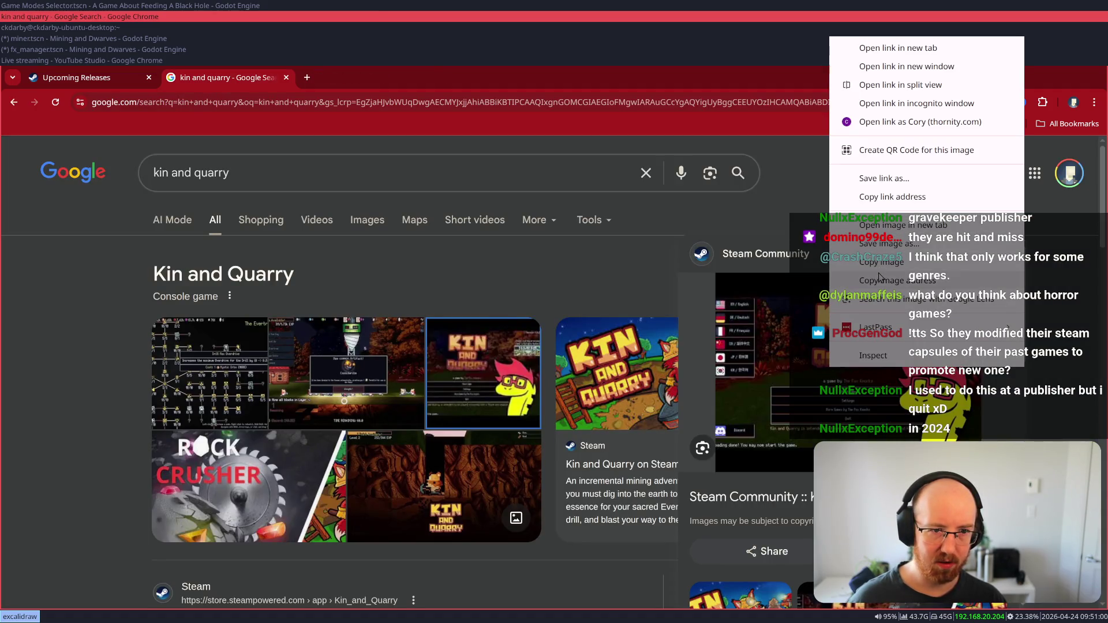
pyautogui.click(880, 279)
pyautogui.hotkey('ctrl', 't')
pyautogui.hotkey('ctrl', 'v')
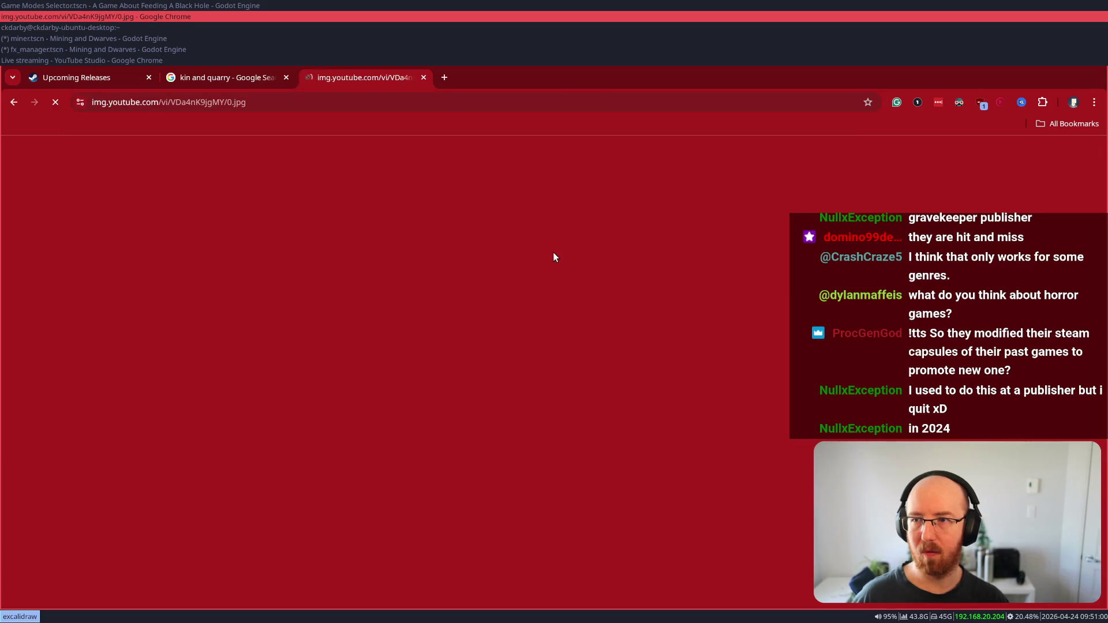
pyautogui.press('Return')
pyautogui.keyDown('ctrl'); pyautogui.scroll(7, 537, 558); pyautogui.keyUp('ctrl')
pyautogui.scroll(-3, 583, 419)
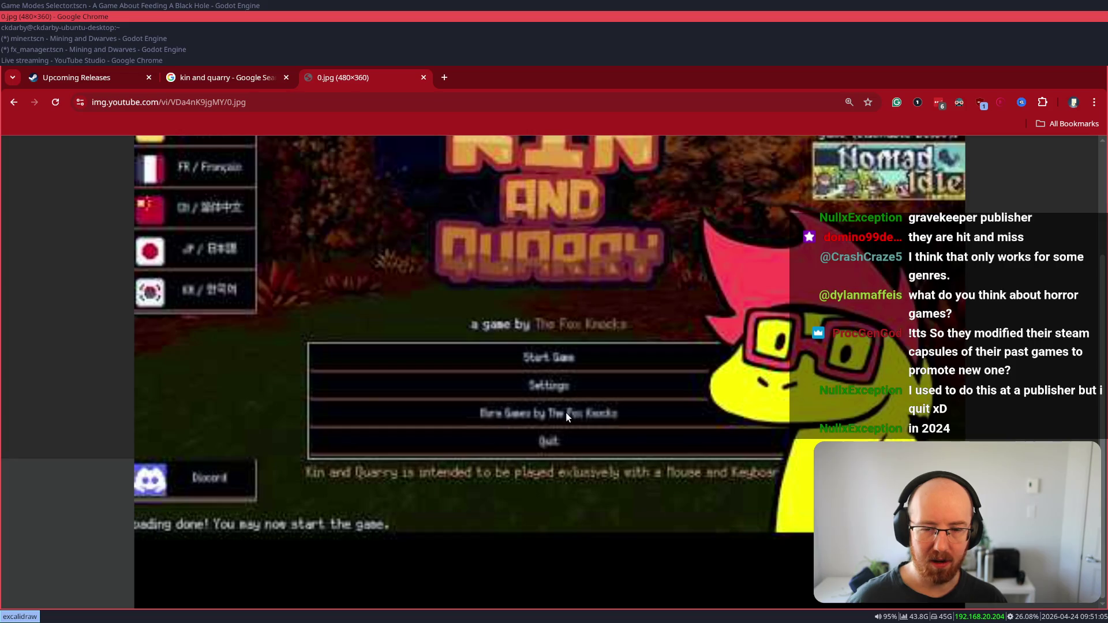
pyautogui.keyDown('ctrl'); pyautogui.scroll(-3, 566, 411); pyautogui.keyUp('ctrl')
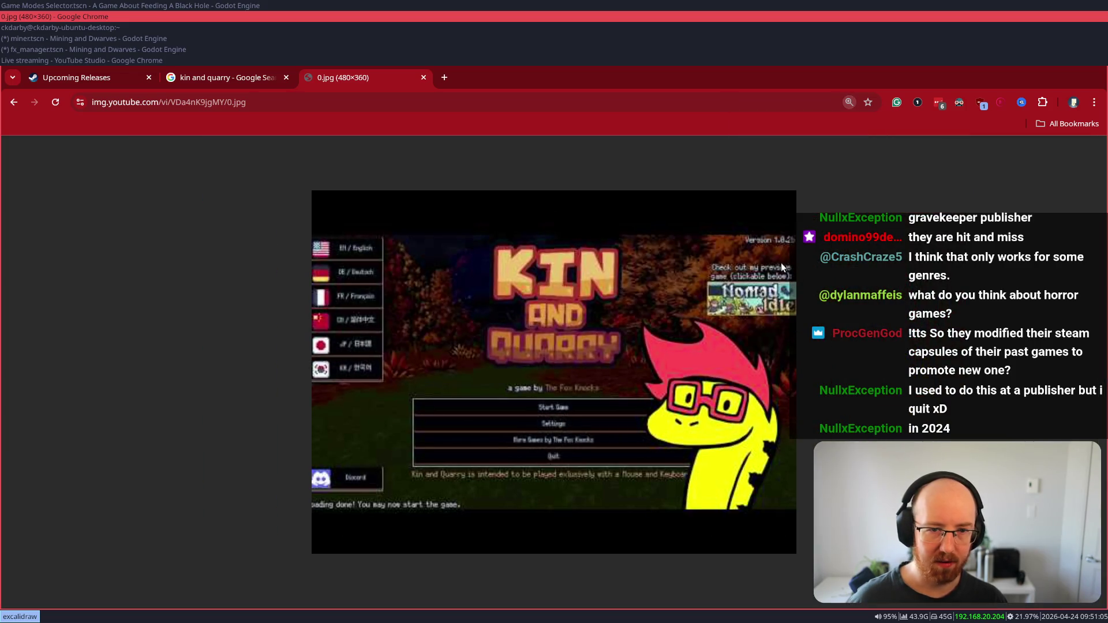
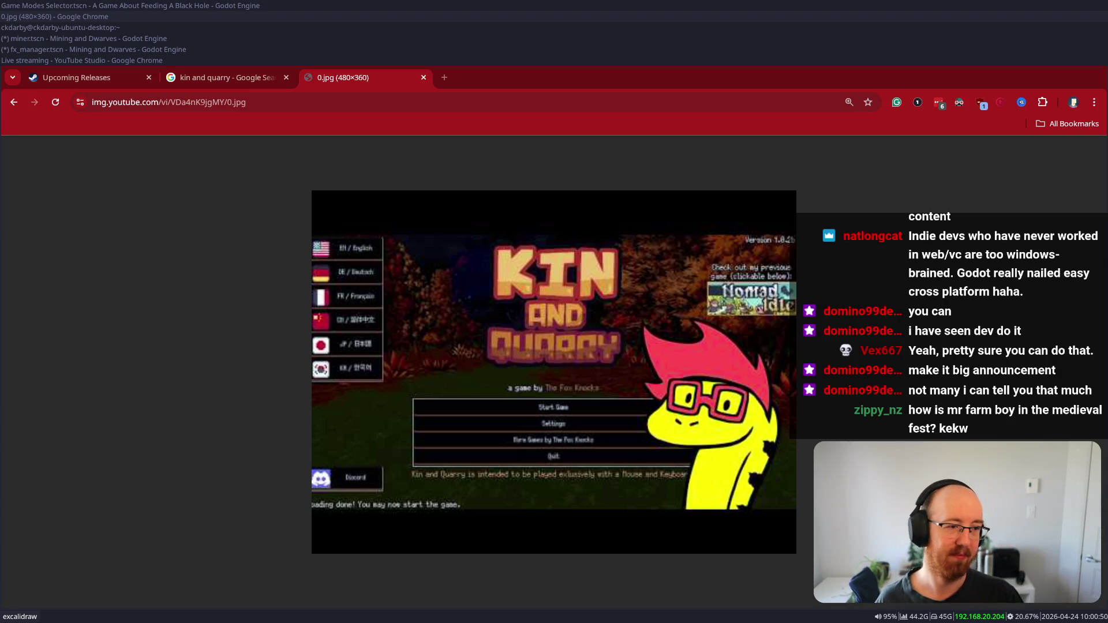
# - Go to the Steam store home page from Chrome's address bar
pyautogui.click(895, 287)
pyautogui.hotkey('ctrl', 'l')
pyautogui.write('stor')
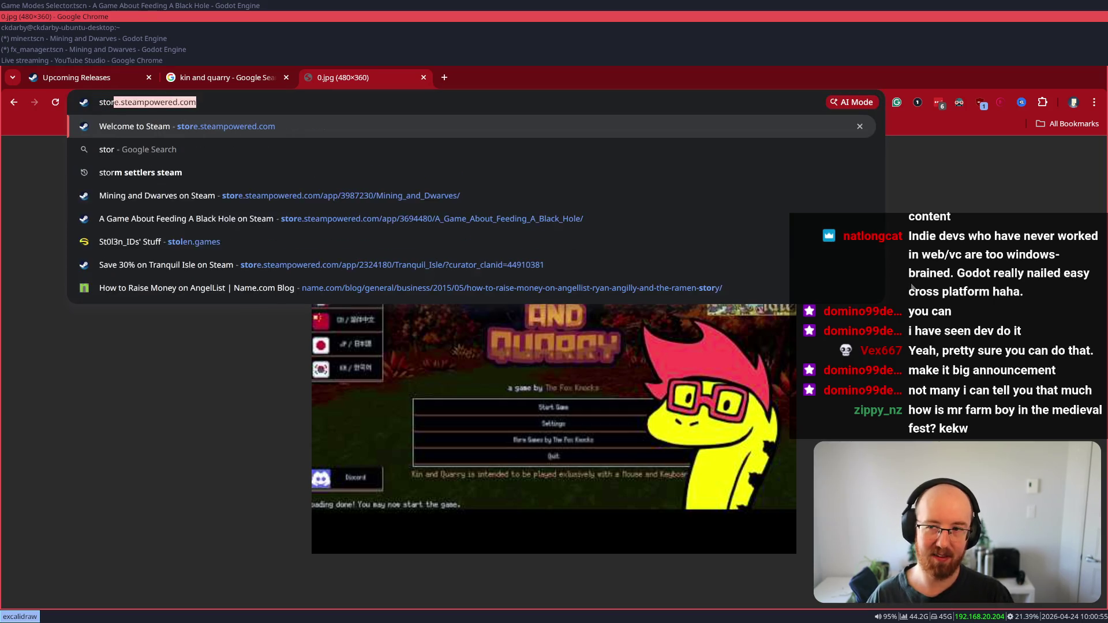
pyautogui.press('Return')
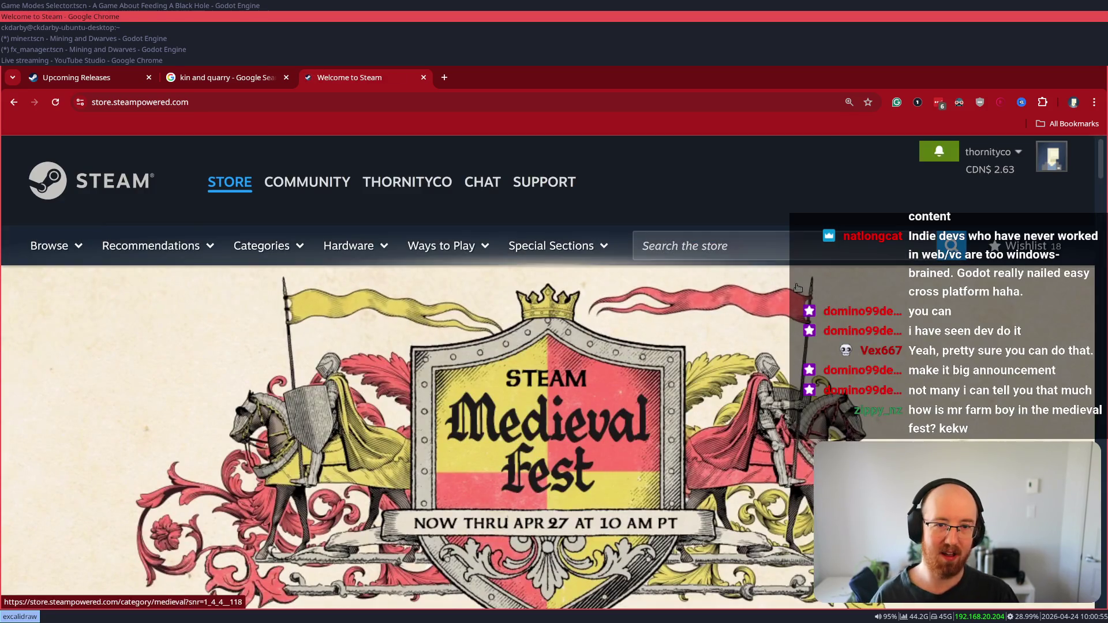
# - Load SteamDB in a new browser tab
pyautogui.click(742, 238)
pyautogui.hotkey('ctrl', 't')
pyautogui.write('steamdb')
pyautogui.press('Return')
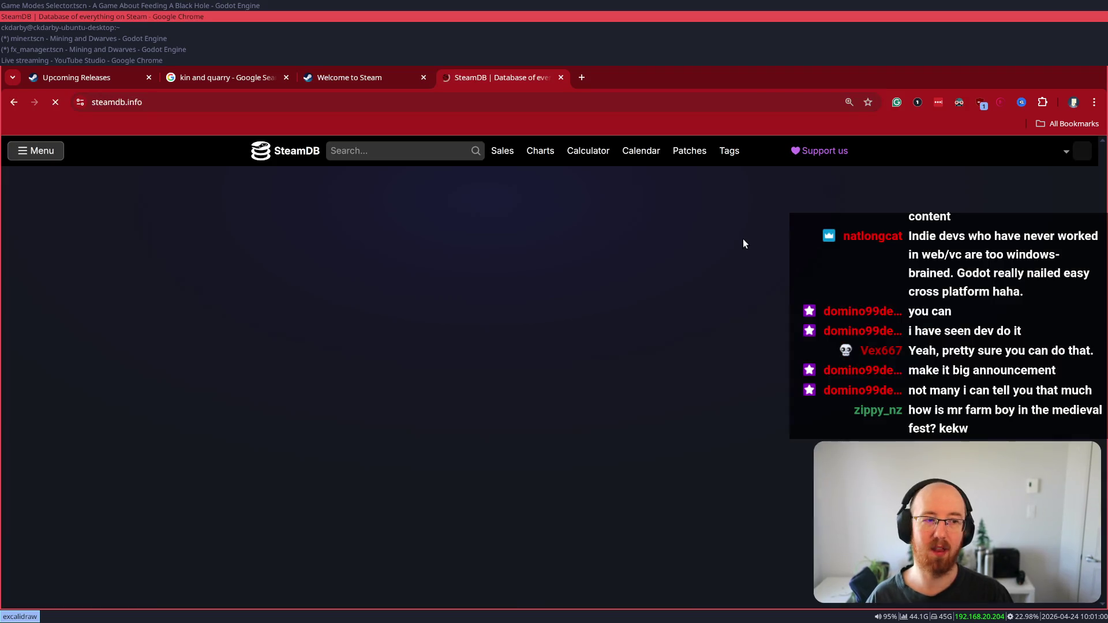
# - Search SteamDB for 'Mr farmboy' and open the top MR FARMBOY app page
pyautogui.click(365, 155)
pyautogui.write('Mr farmbo')
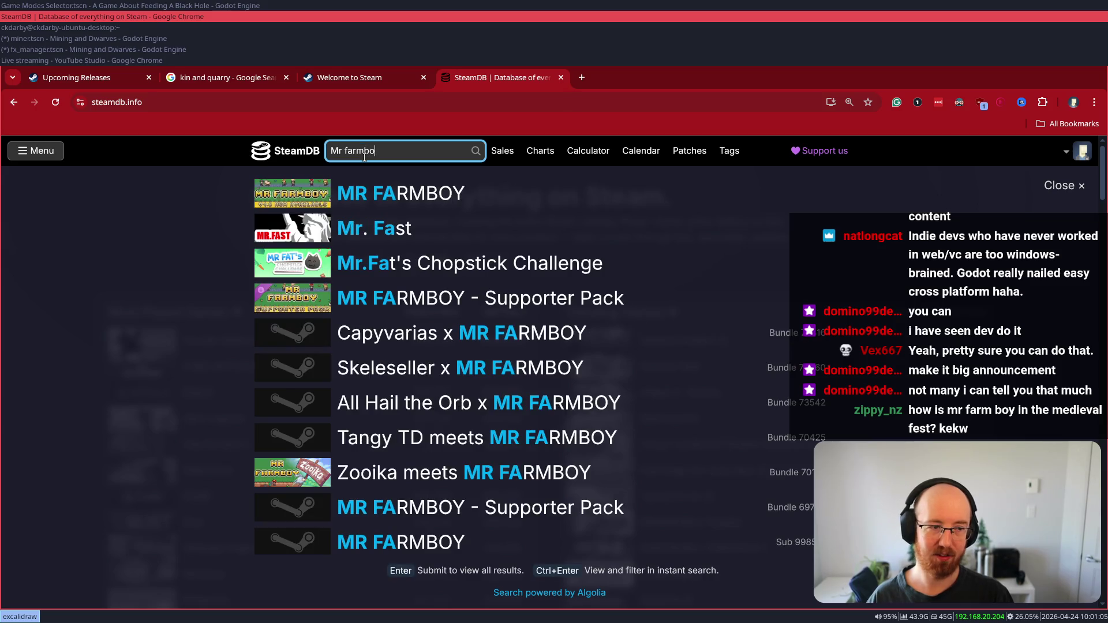
pyautogui.write('y')
pyautogui.press('Down')
pyautogui.press('Return')
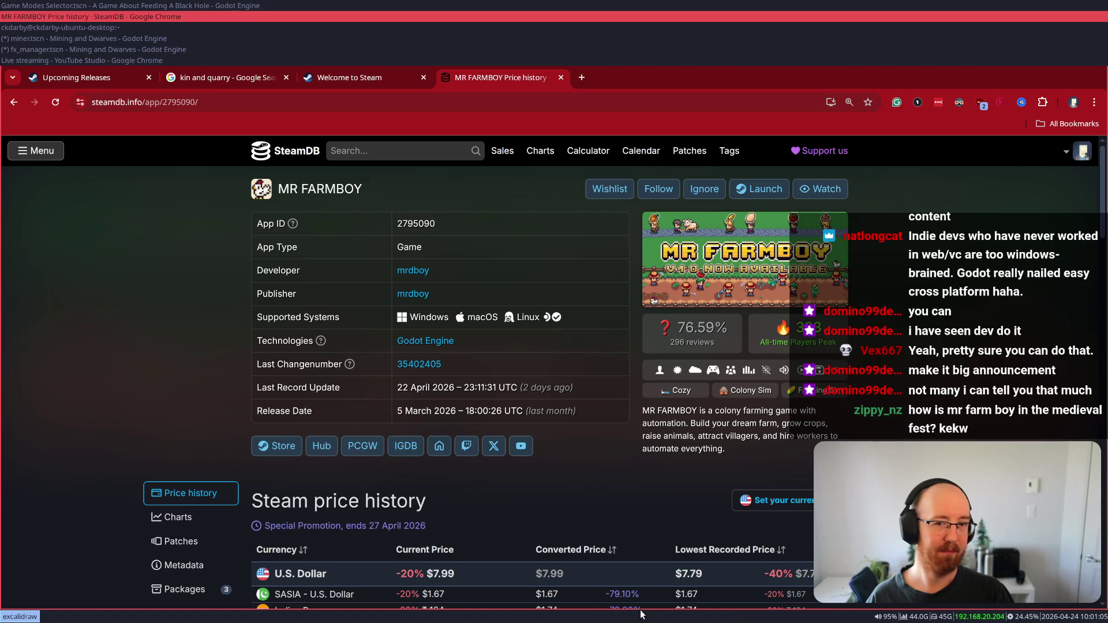
# - Switch to MR FARMBOY's charts, then open the global top sellers list from its rank figure
pyautogui.click(796, 333)
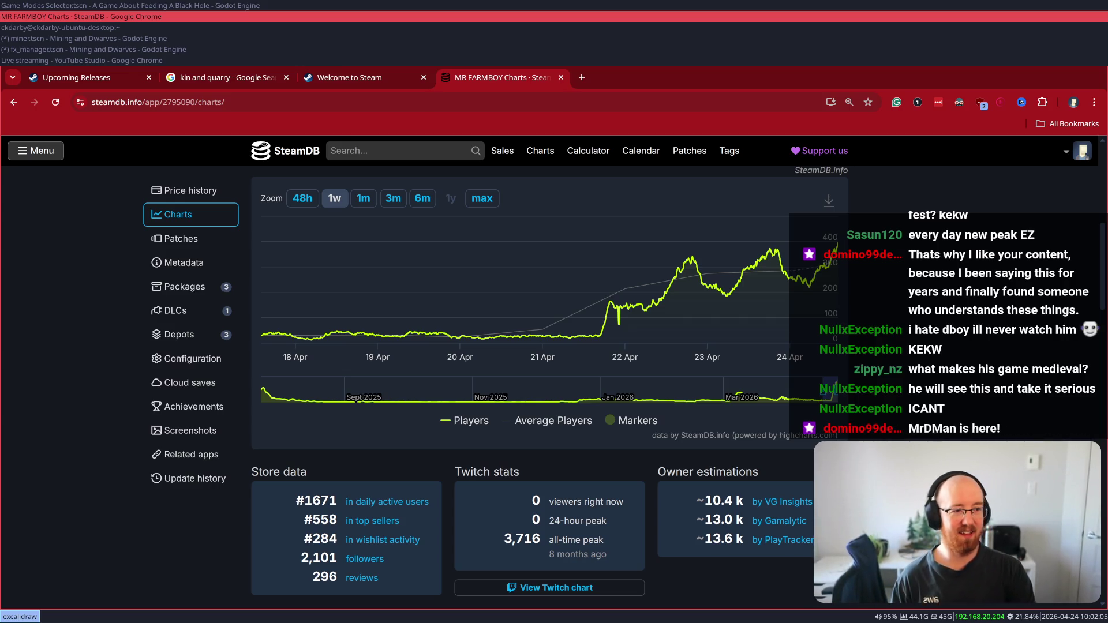
pyautogui.moveTo(432, 521); pyautogui.dragTo(316, 519)
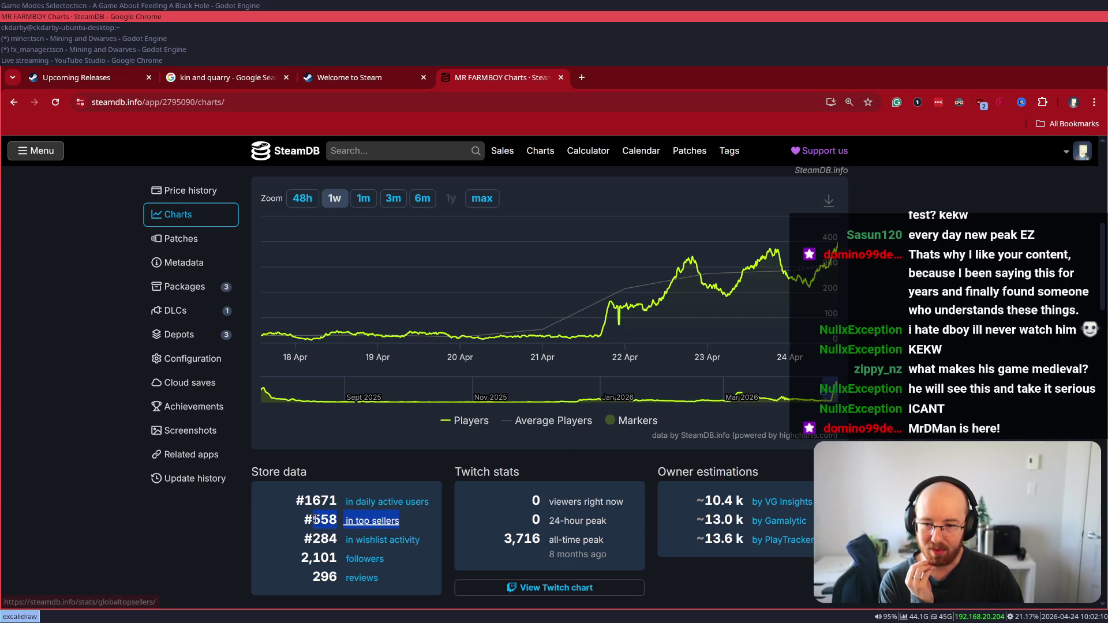
pyautogui.click(304, 522)
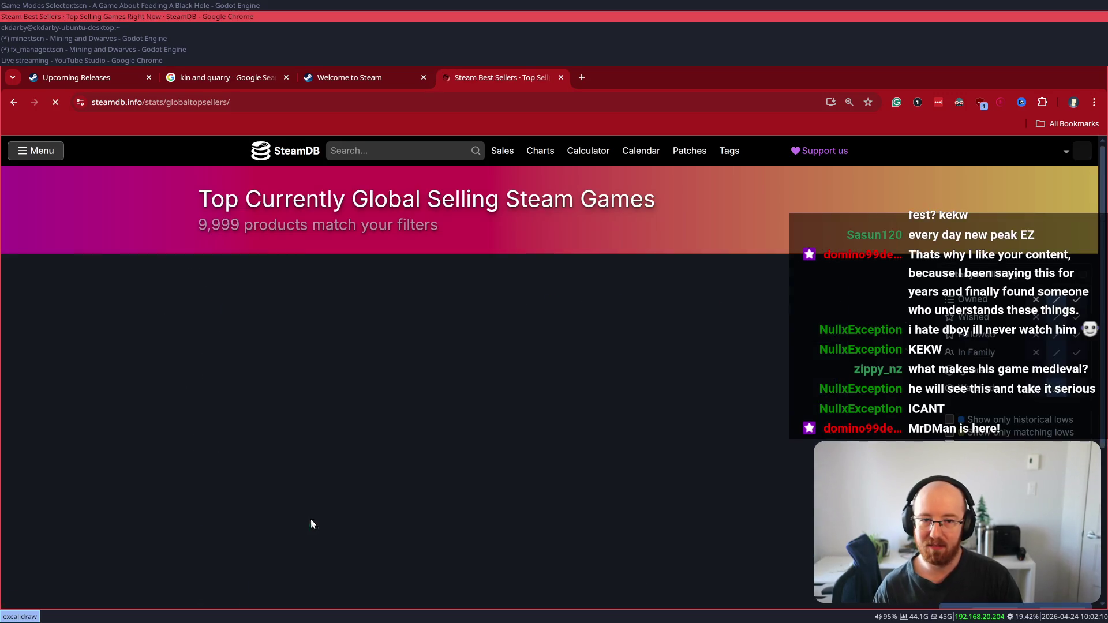
pyautogui.hotkey('alt', 'Left')
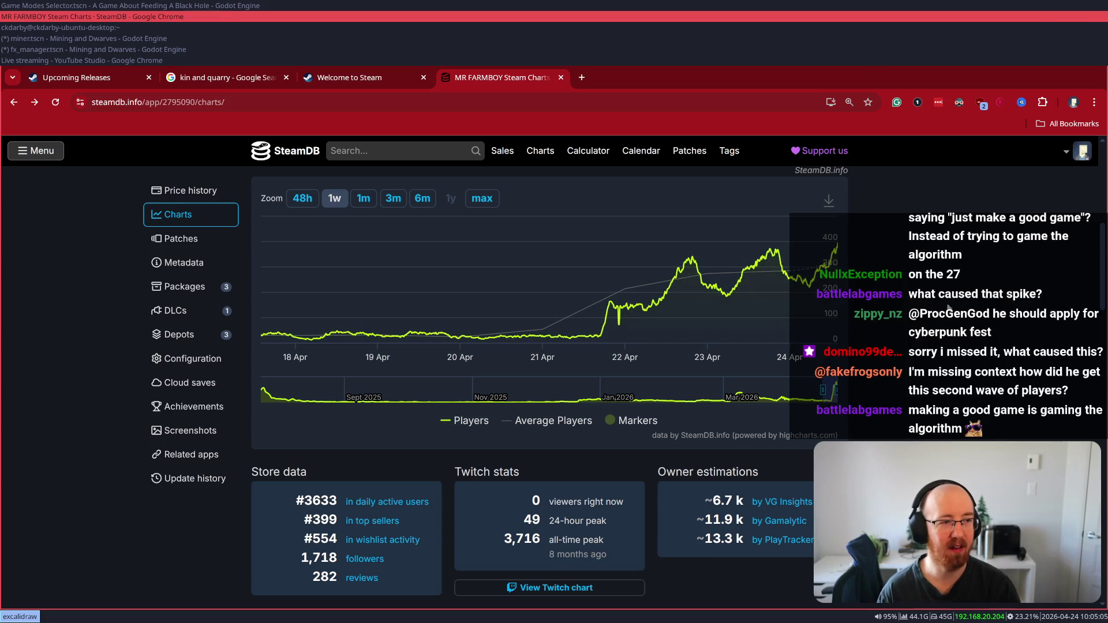
# - Zoom MR FARMBOY's player chart to 6m, then to max for its full history
pyautogui.click(423, 198)
pyautogui.click(482, 198)
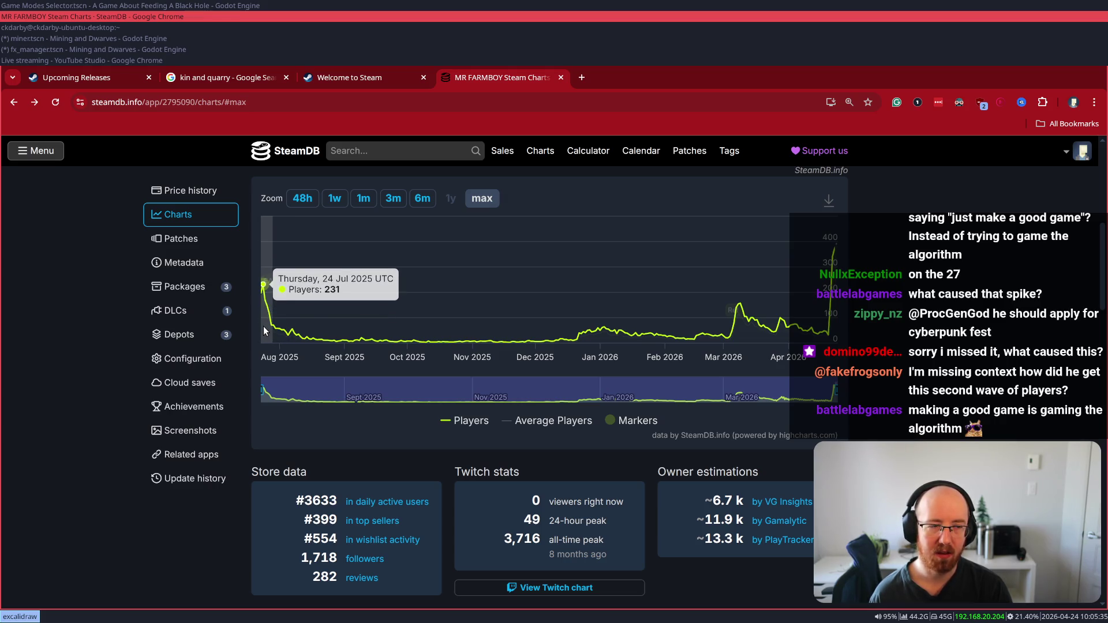
pyautogui.scroll(-5, 210, 202)
pyautogui.click(213, 207)
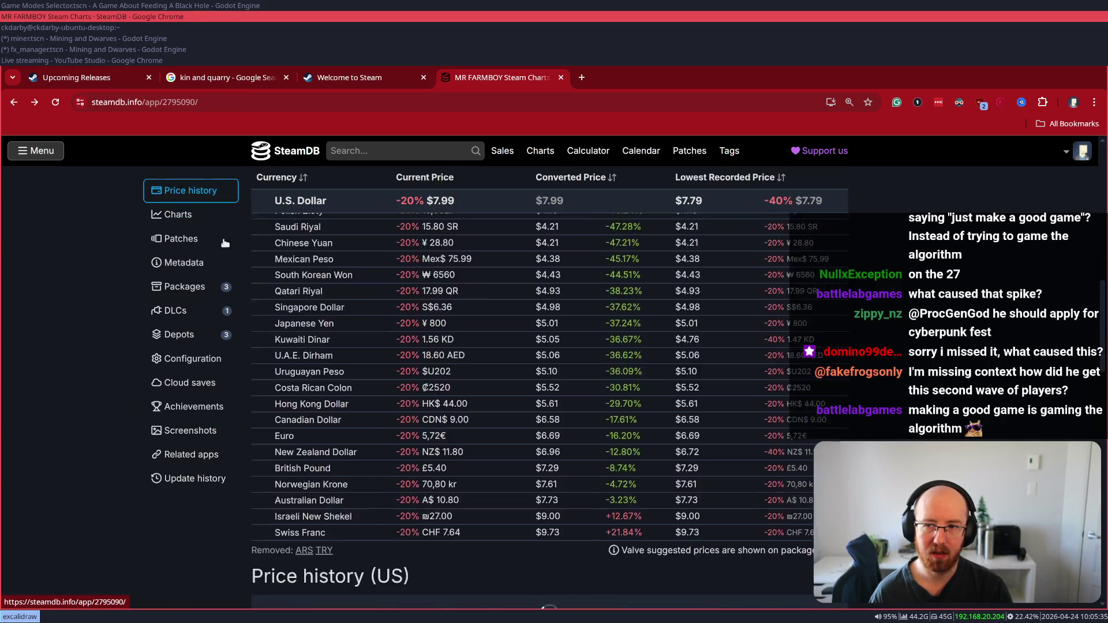
pyautogui.scroll(-10, 344, 472)
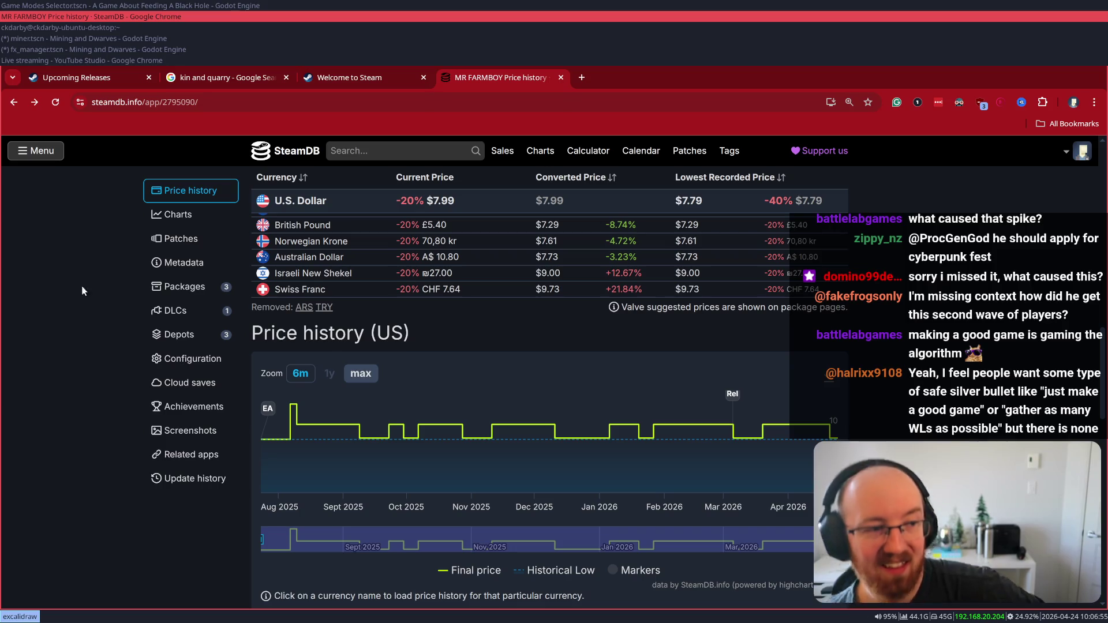
pyautogui.moveTo(328, 417)
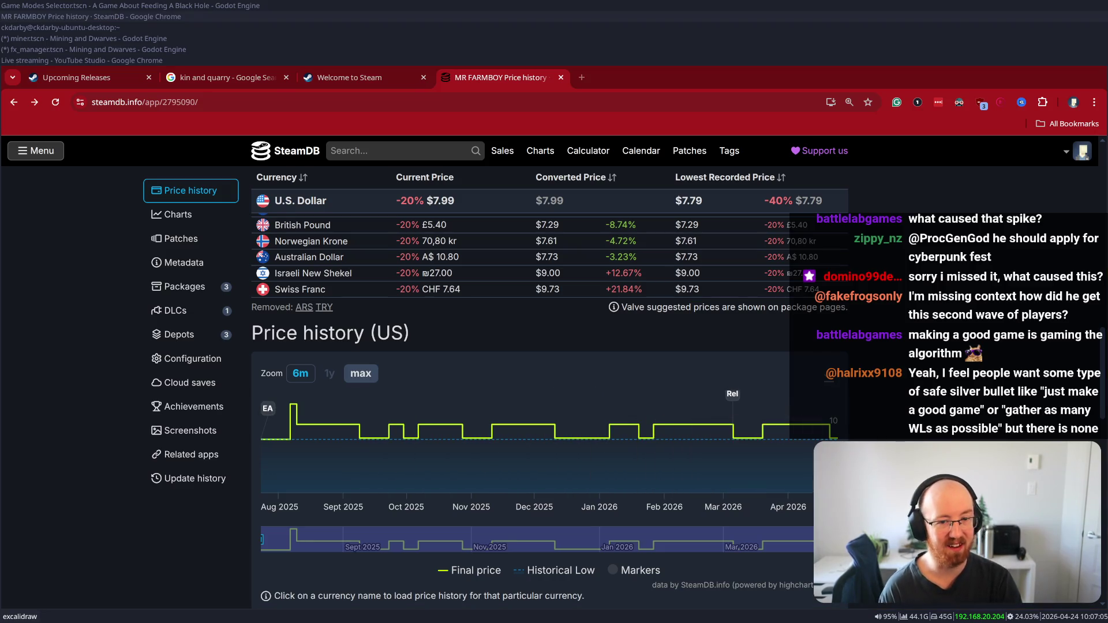
pyautogui.moveTo(744, 390)
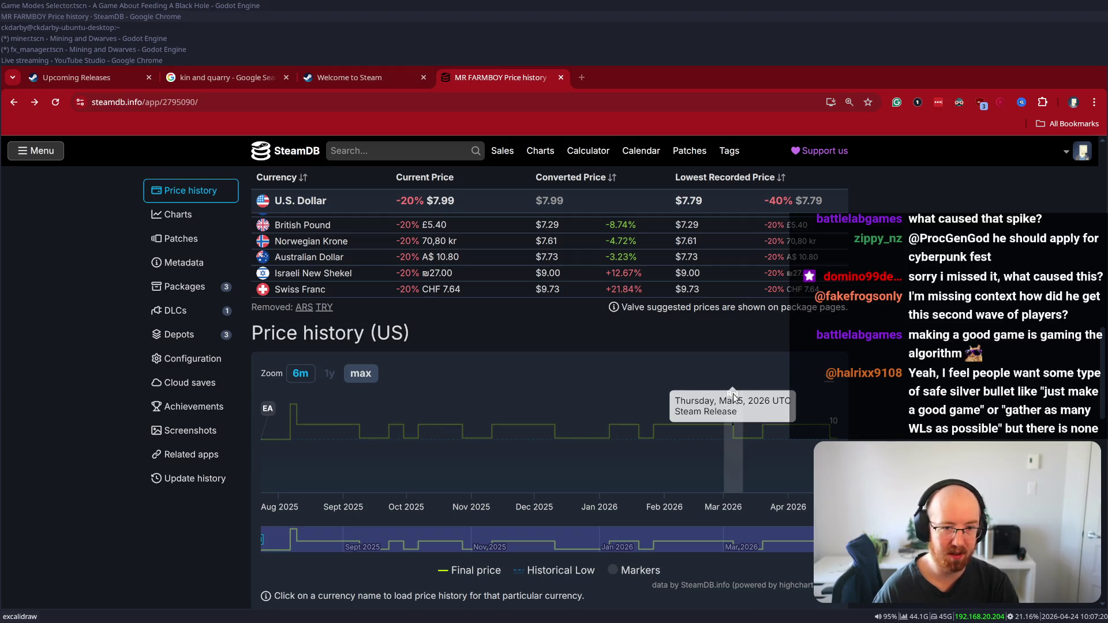
pyautogui.moveTo(267, 410)
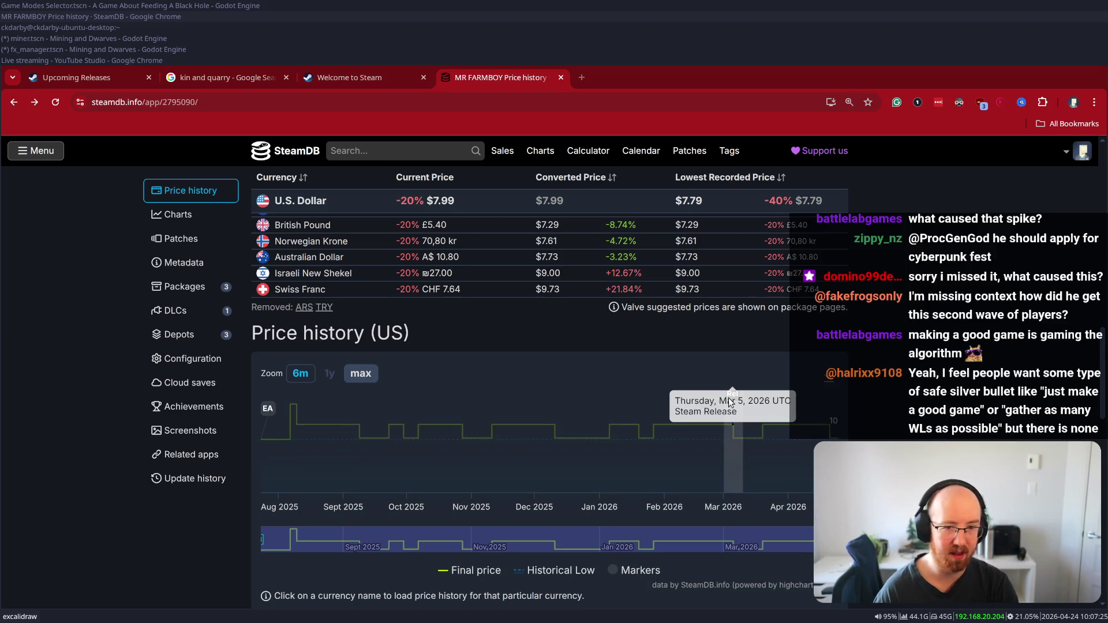
pyautogui.moveTo(722, 448)
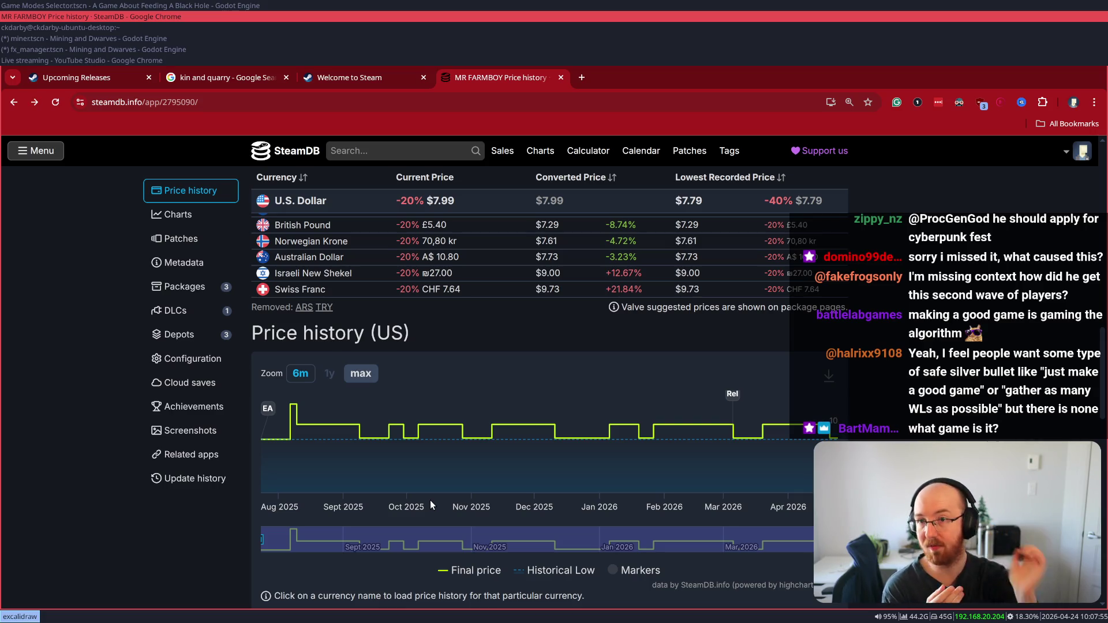
pyautogui.scroll(10, 598, 382)
pyautogui.scroll(3, 602, 378)
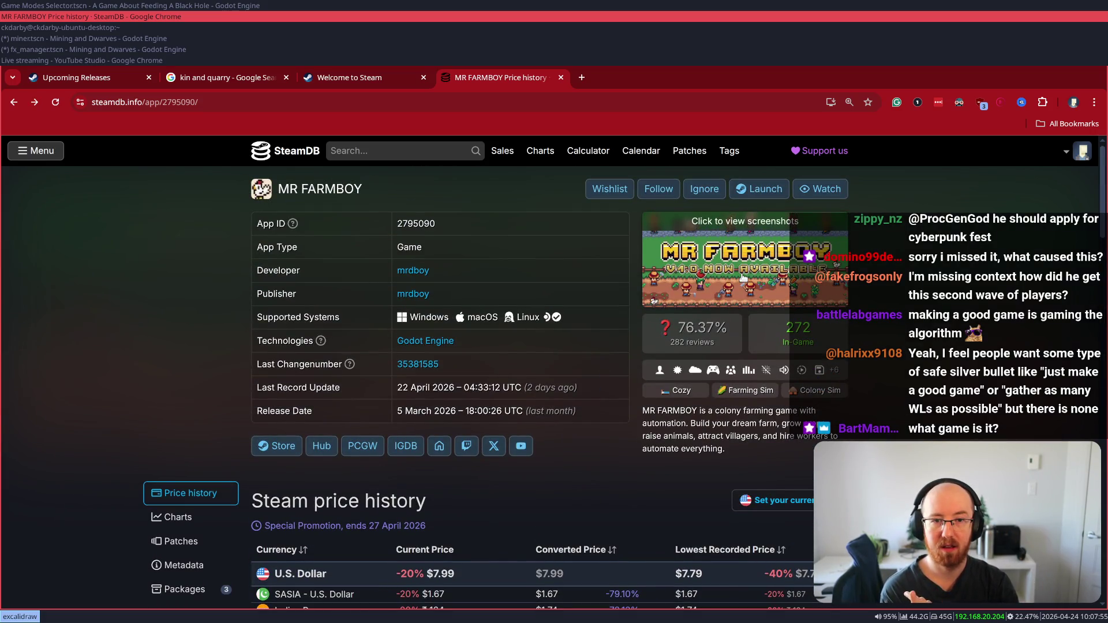
pyautogui.scroll(-6, 842, 299)
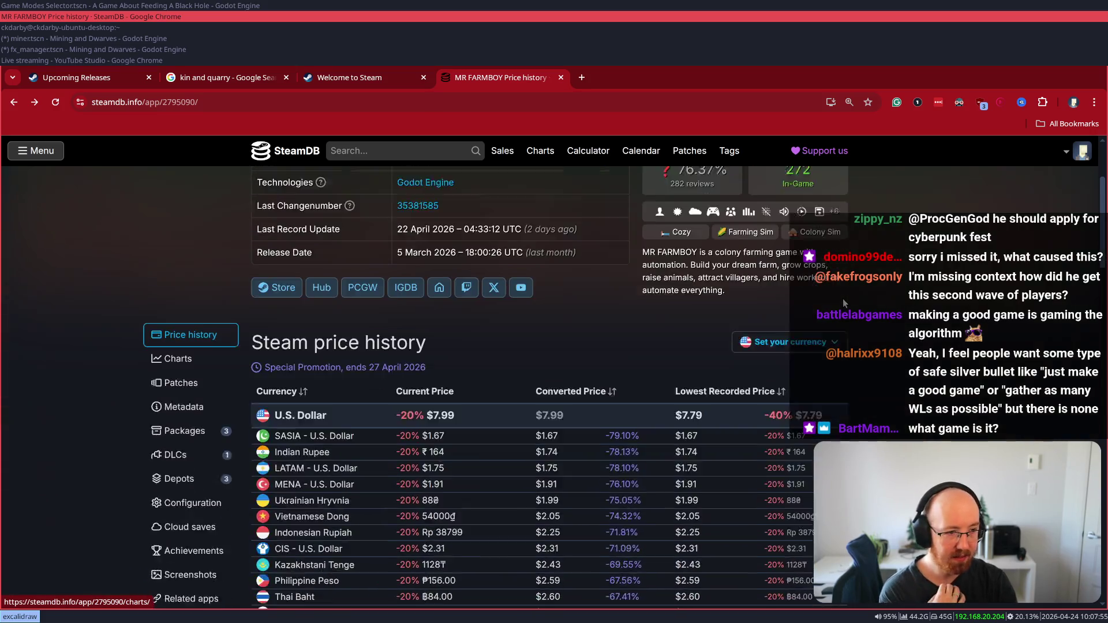
pyautogui.scroll(-10, 845, 291)
pyautogui.moveTo(267, 470)
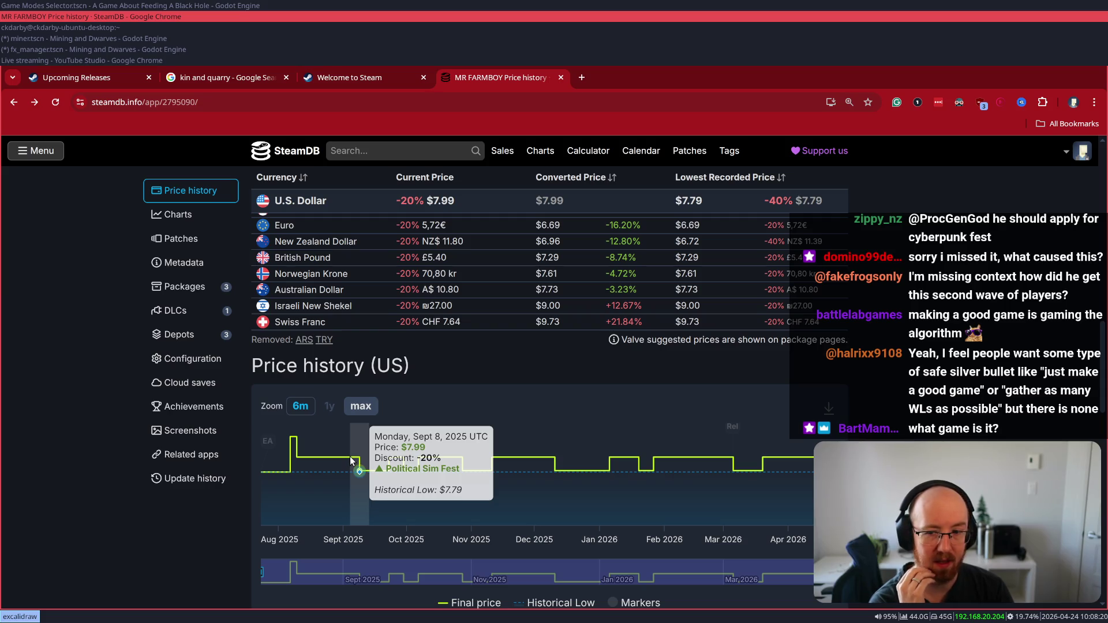
pyautogui.scroll(-10, 453, 463)
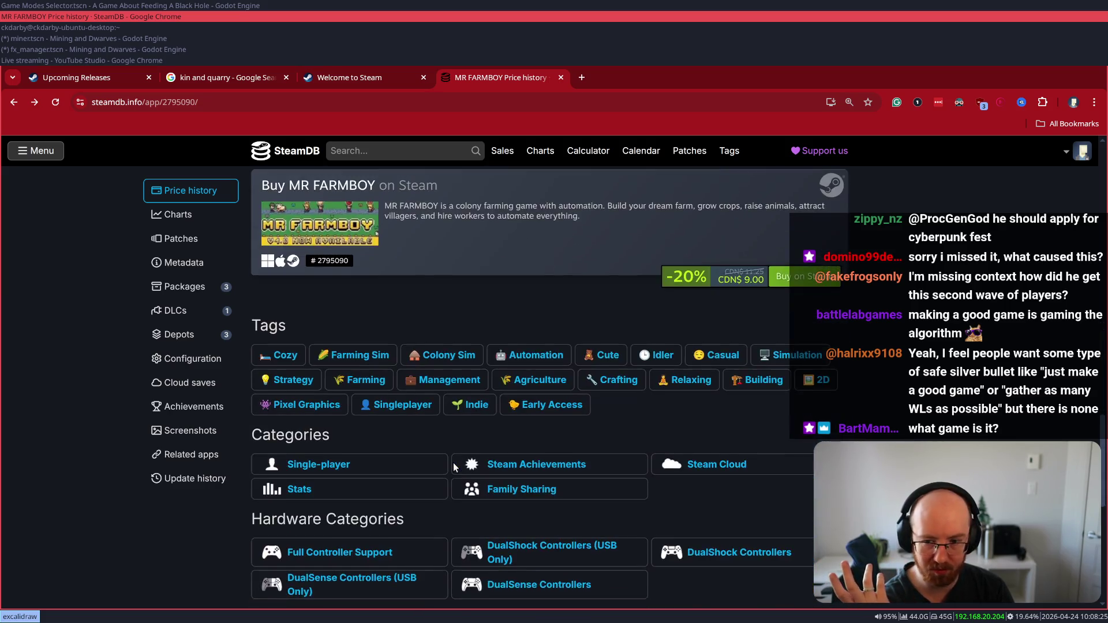
pyautogui.scroll(-7, 452, 463)
pyautogui.scroll(7, 292, 308)
# - Open MR FARMBOY's Charts page and scroll through its player counts and review history
pyautogui.click(174, 215)
pyautogui.scroll(-4, 370, 323)
pyautogui.scroll(-10, 384, 328)
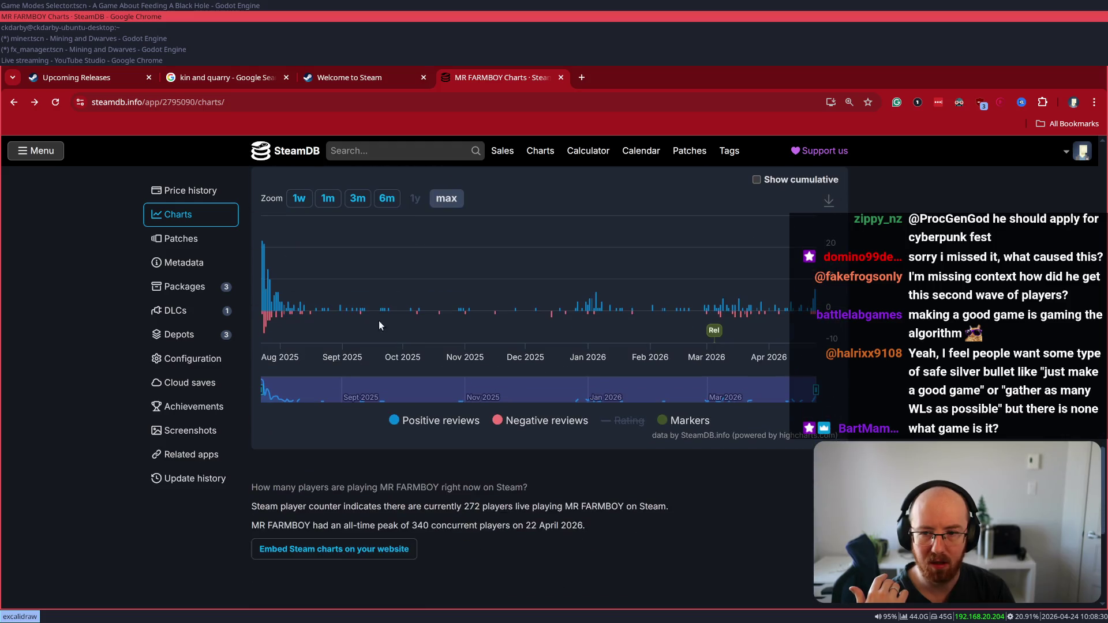
pyautogui.moveTo(266, 320)
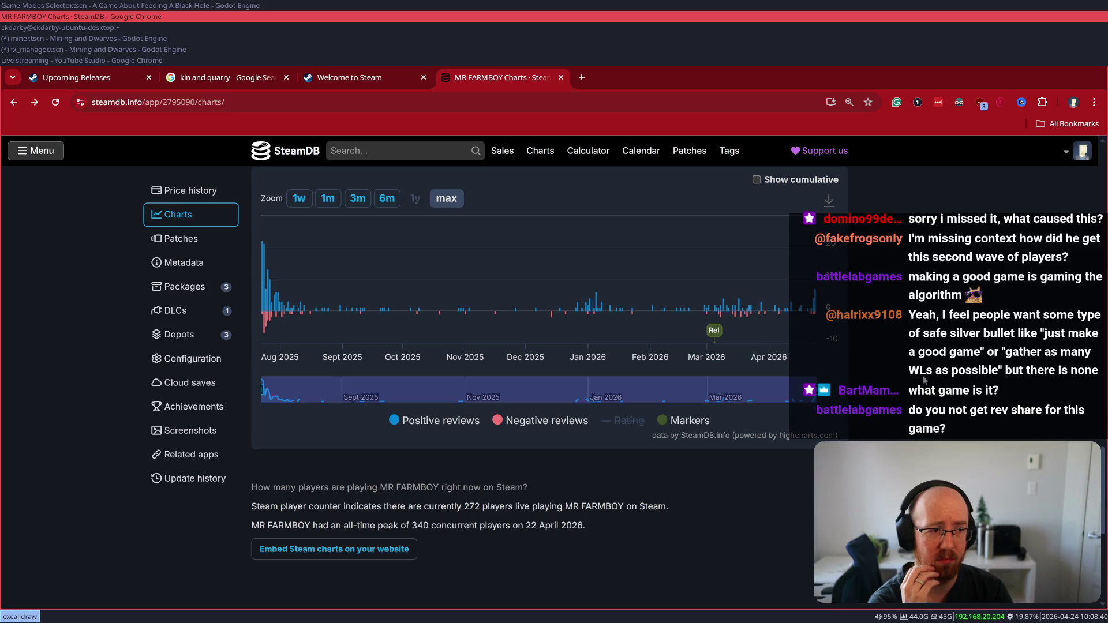
pyautogui.scroll(-5, 923, 380)
pyautogui.scroll(10, 926, 361)
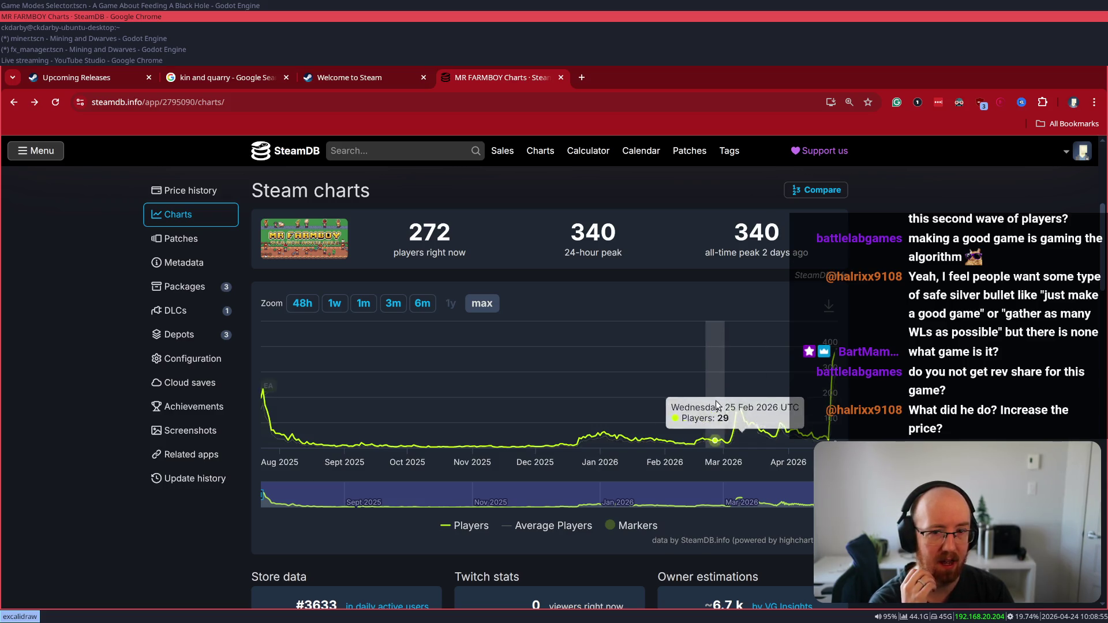
pyautogui.scroll(-5, 634, 479)
pyautogui.scroll(3, 275, 248)
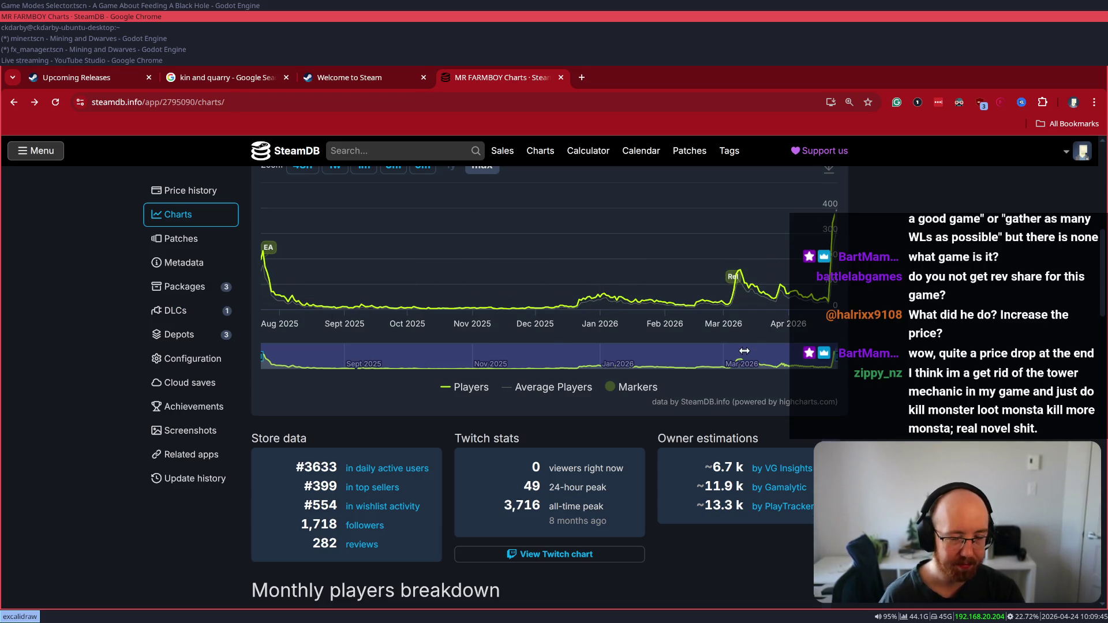
pyautogui.scroll(-3, 744, 351)
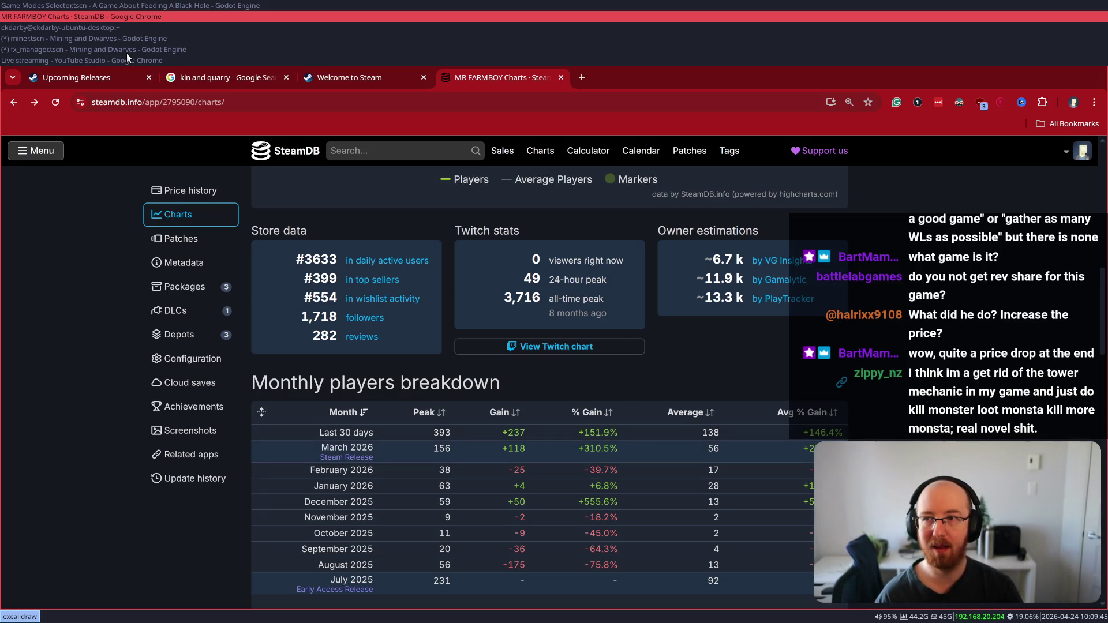
pyautogui.press('super')
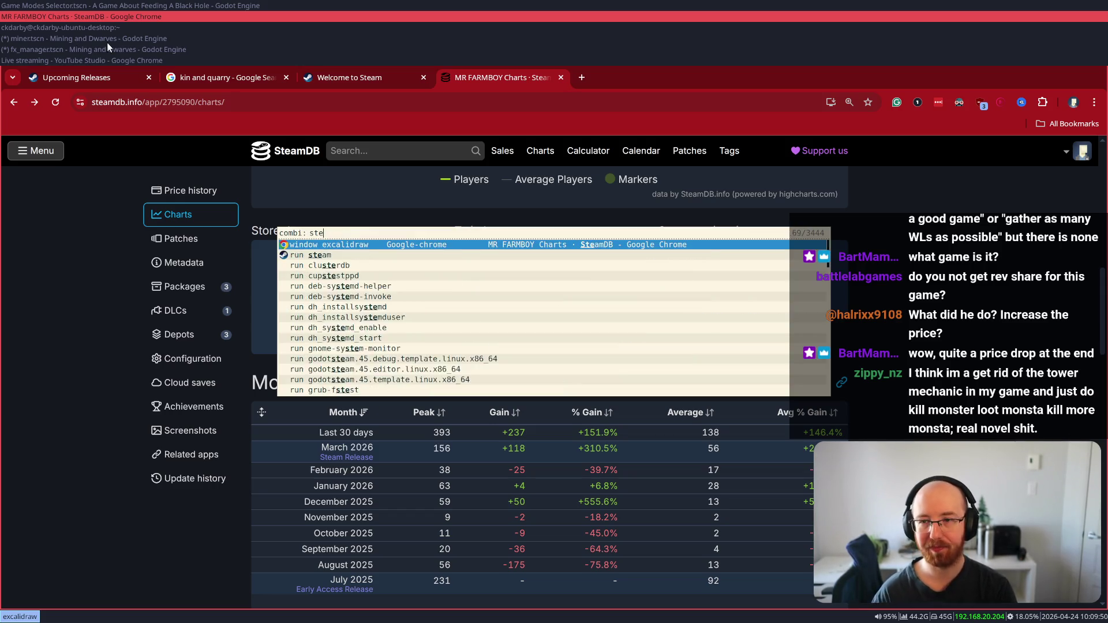
pyautogui.press('Escape')
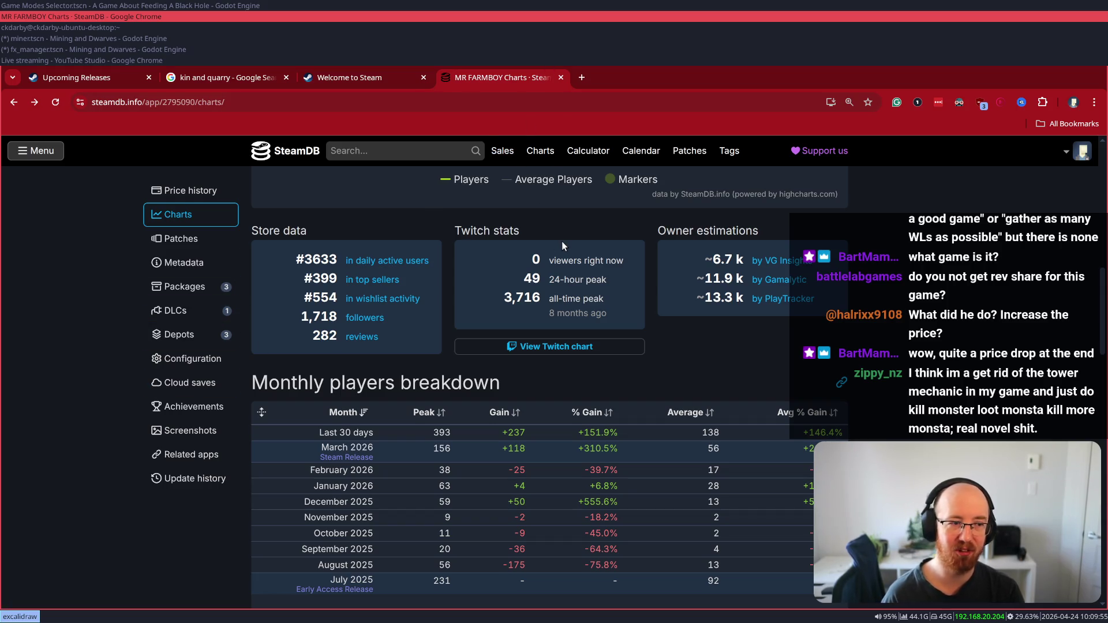
pyautogui.press('super')
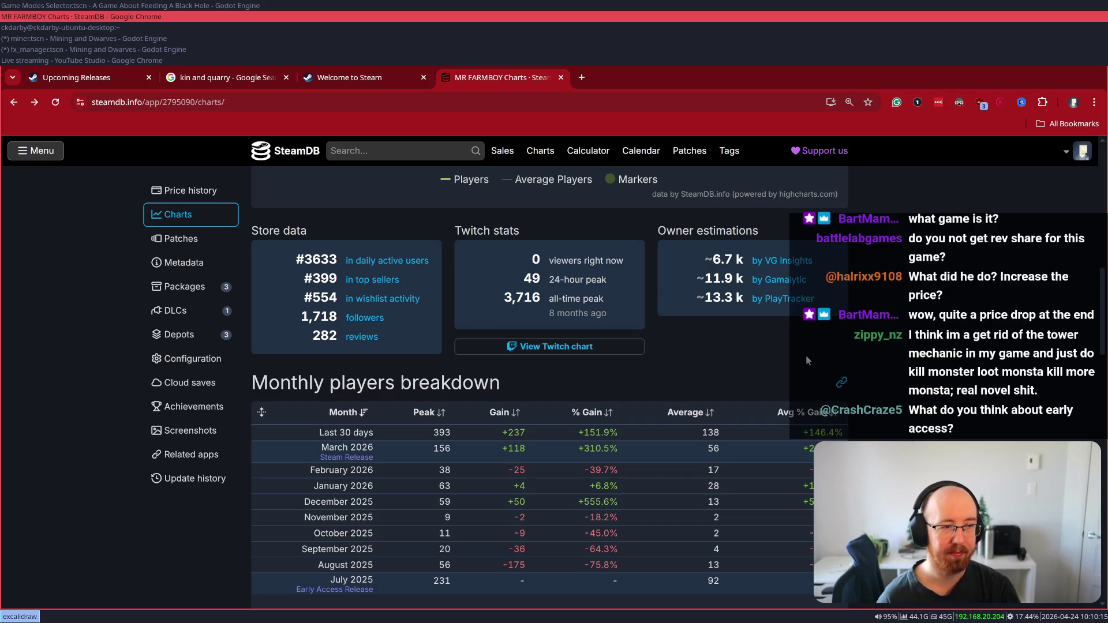
pyautogui.scroll(-3, 806, 355)
pyautogui.scroll(-4, 808, 365)
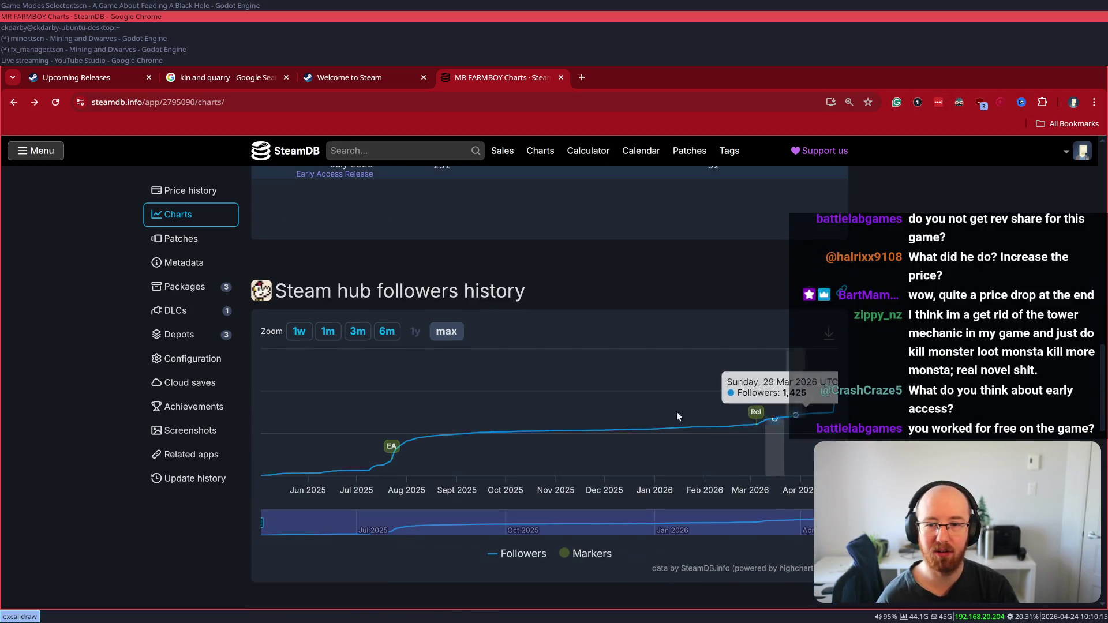
pyautogui.scroll(13, 656, 383)
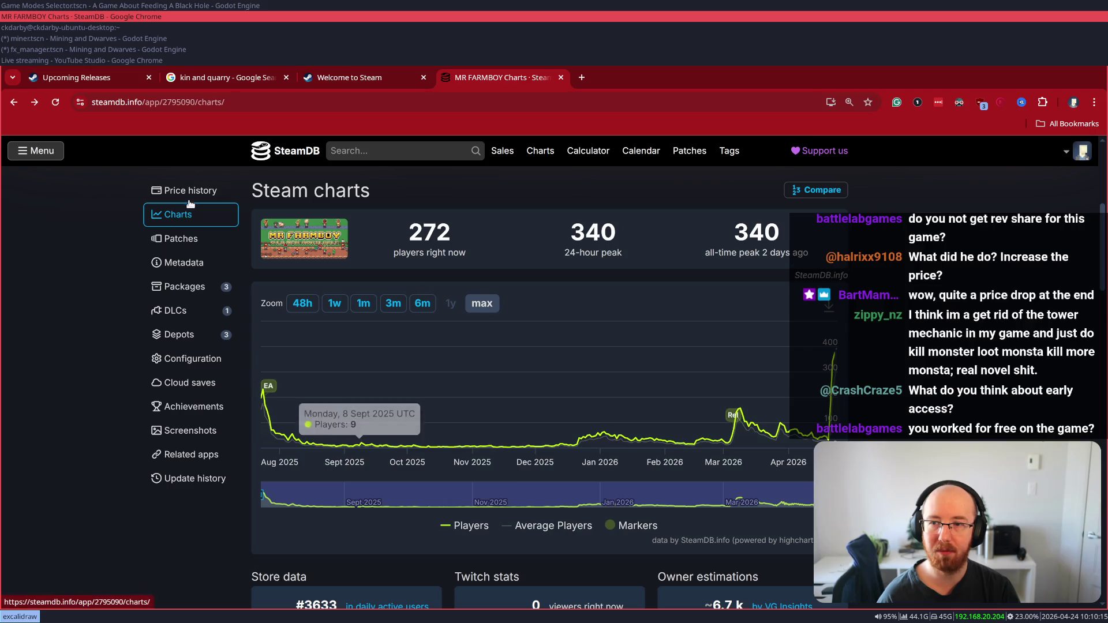
# - Open MR FARMBOY's Price history and review the currency table and US price chart
pyautogui.click(191, 191)
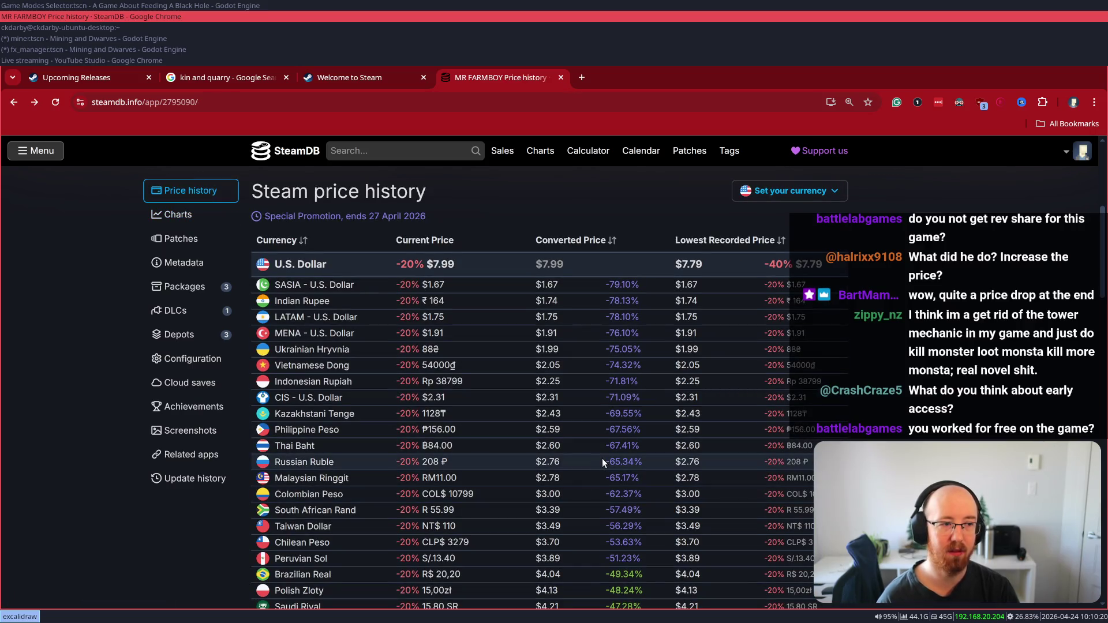
pyautogui.scroll(-10, 605, 455)
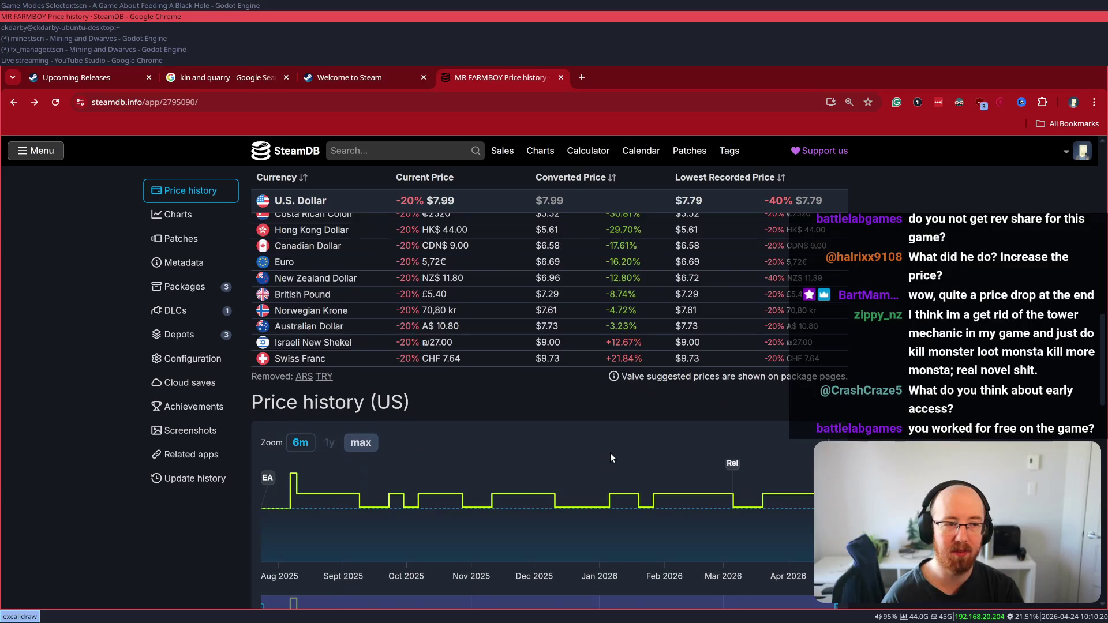
pyautogui.scroll(-1, 610, 452)
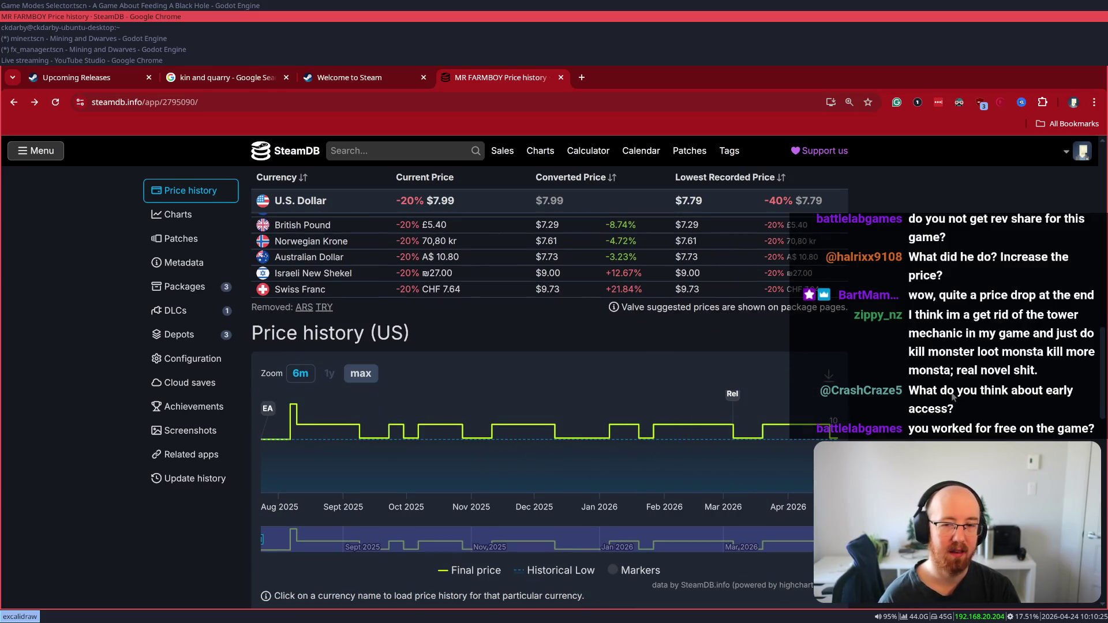
pyautogui.moveTo(294, 432)
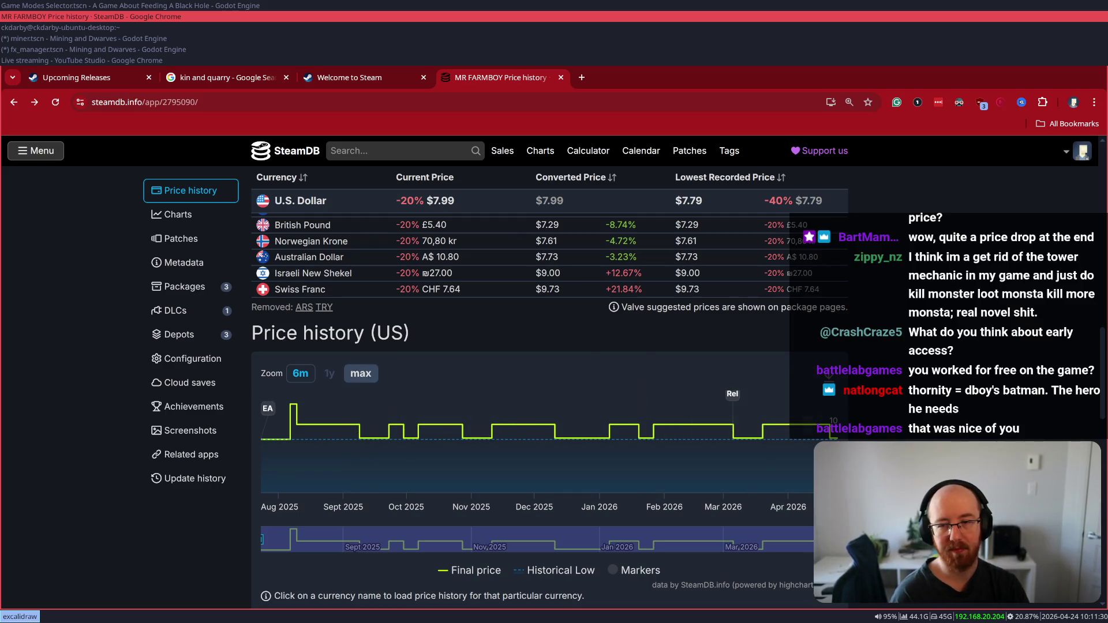
pyautogui.scroll(2, 548, 346)
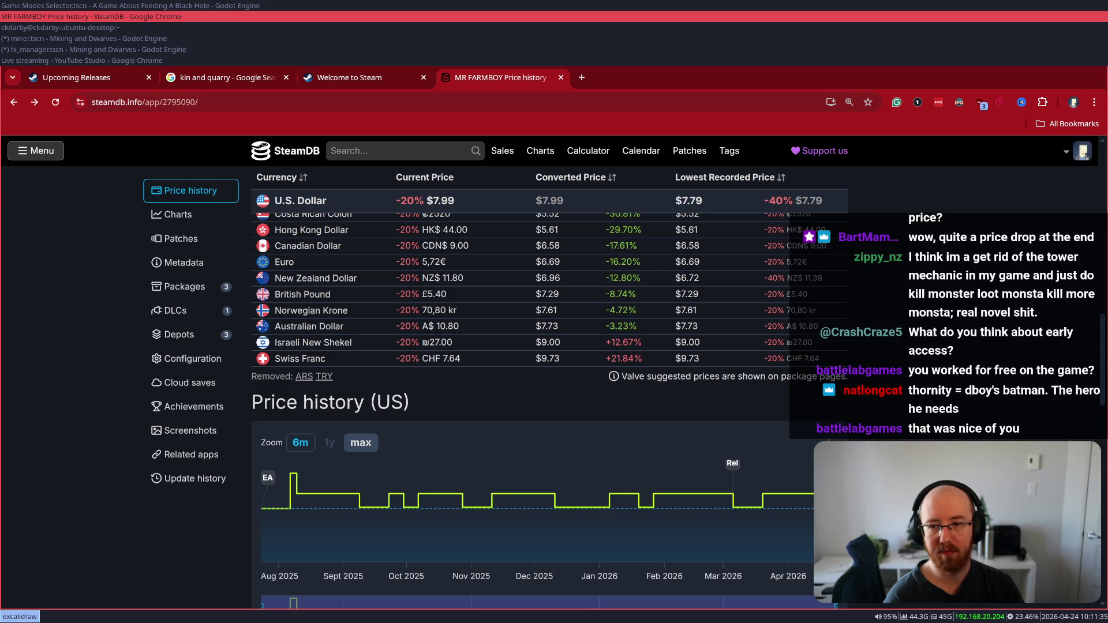
pyautogui.scroll(2, 548, 346)
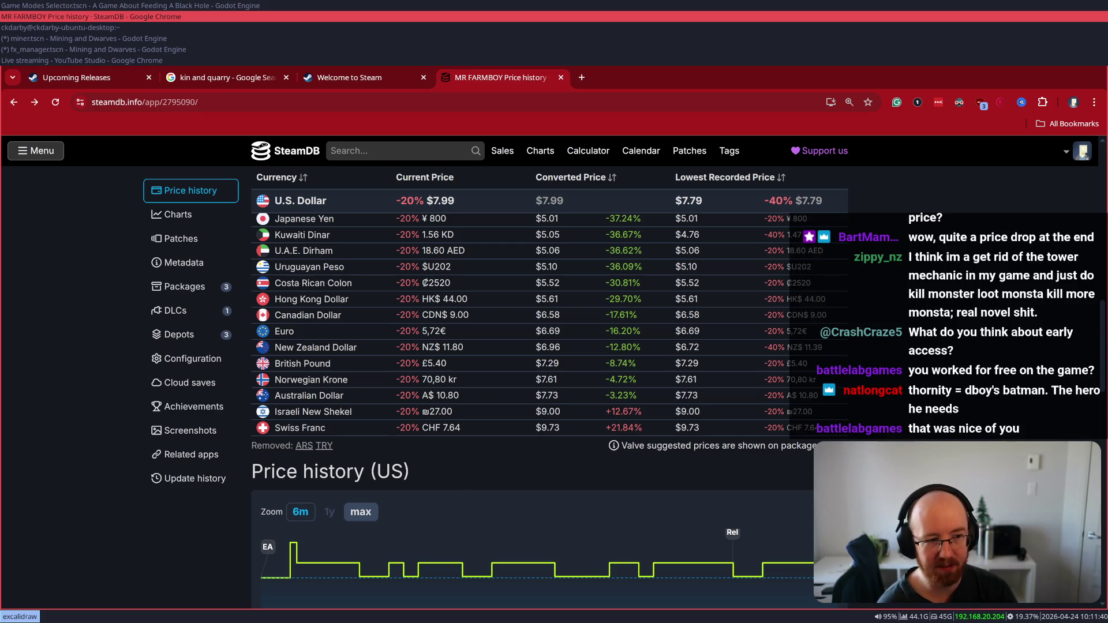
pyautogui.moveTo(823, 571)
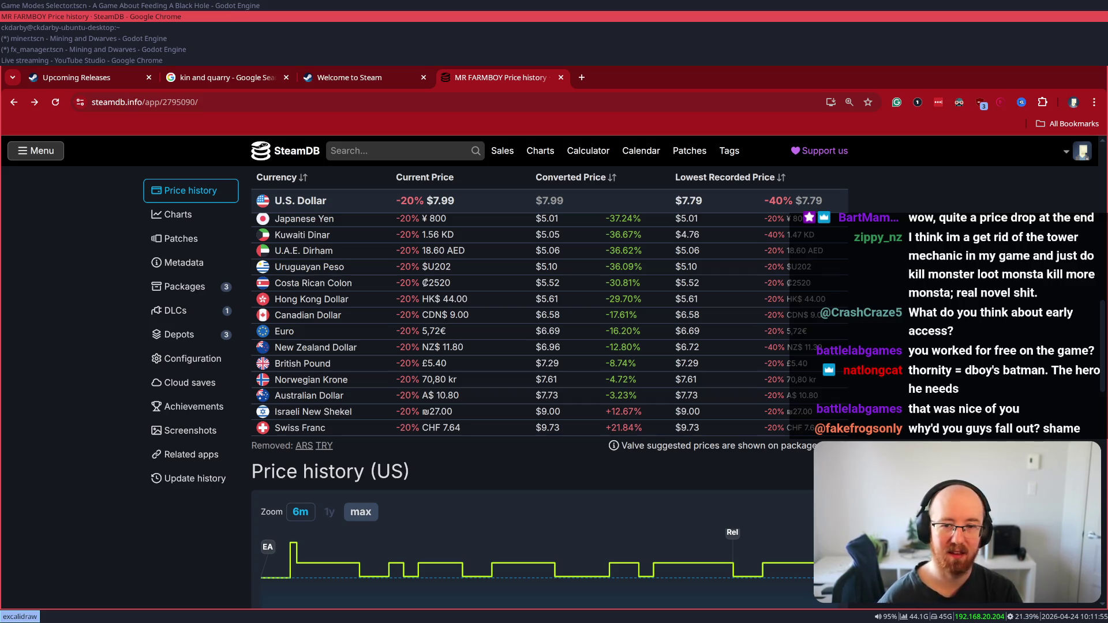
pyautogui.scroll(15, 548, 381)
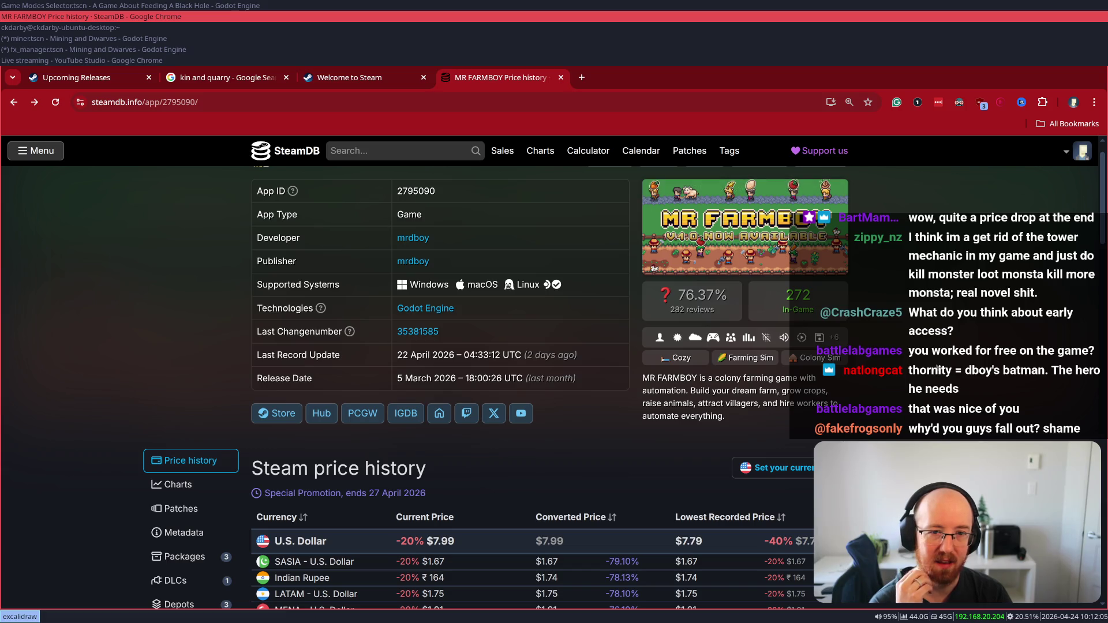
# - Switch from SteamDB back to the Welcome to Steam store tab
pyautogui.scroll(-1, 935, 370)
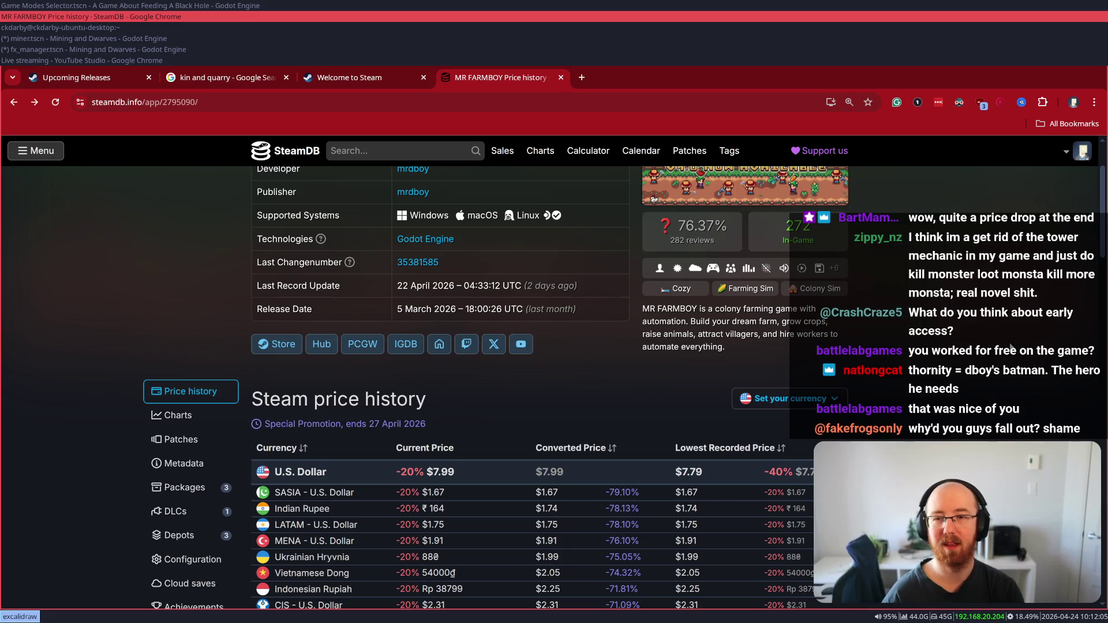
pyautogui.hotkey('ctrl', 'shift', 'Tab')
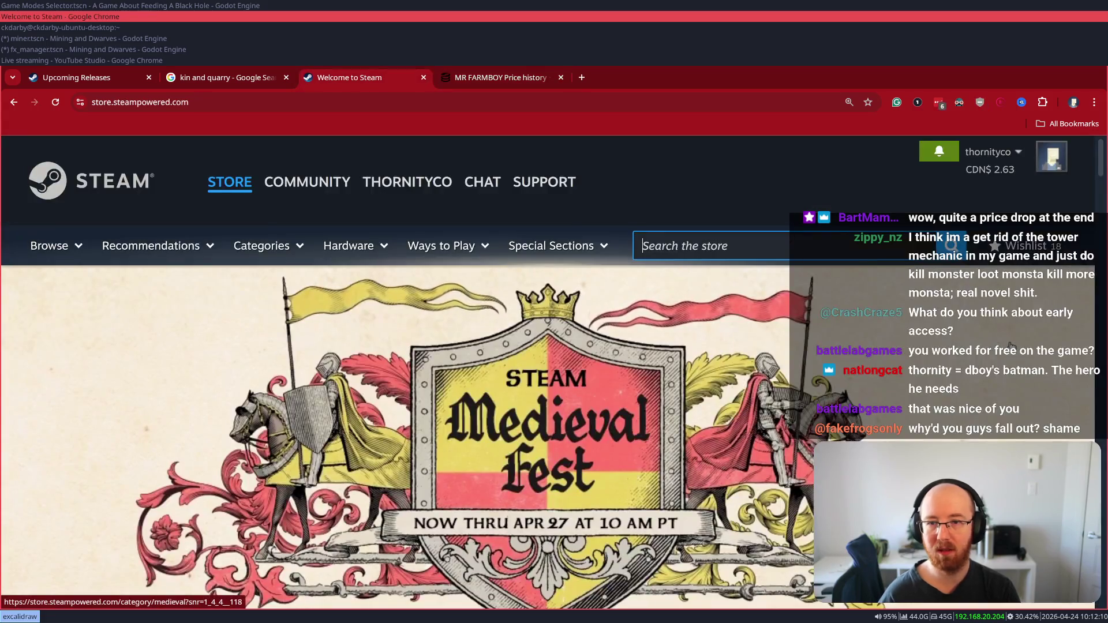
# - Browse the Steam store home page after dismissing the search suggestions
pyautogui.scroll(-10, 1011, 347)
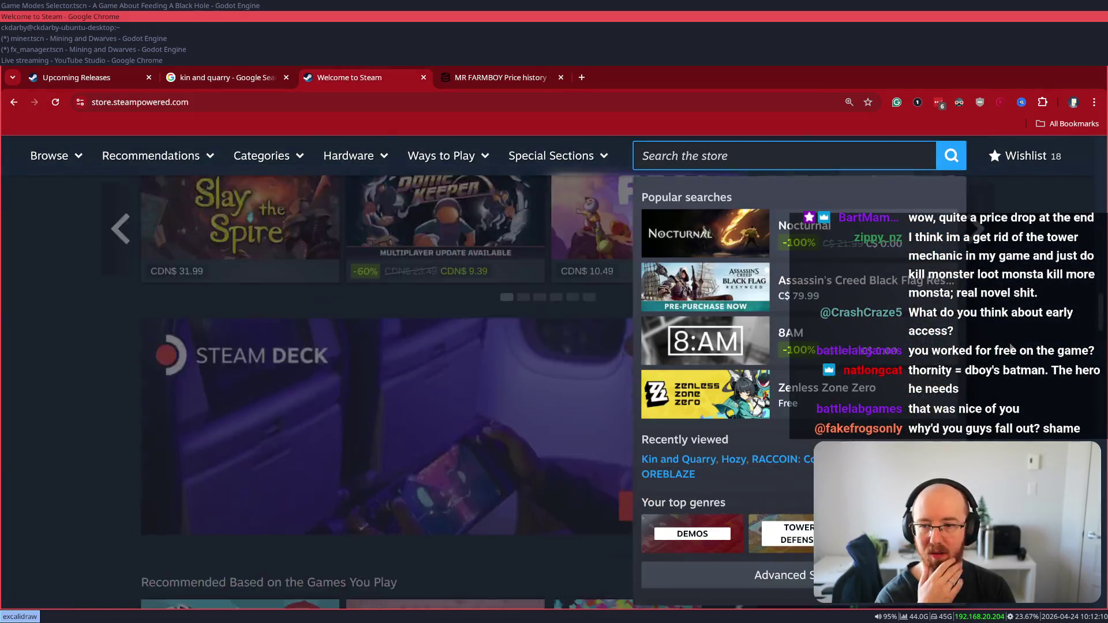
pyautogui.scroll(10, 1011, 347)
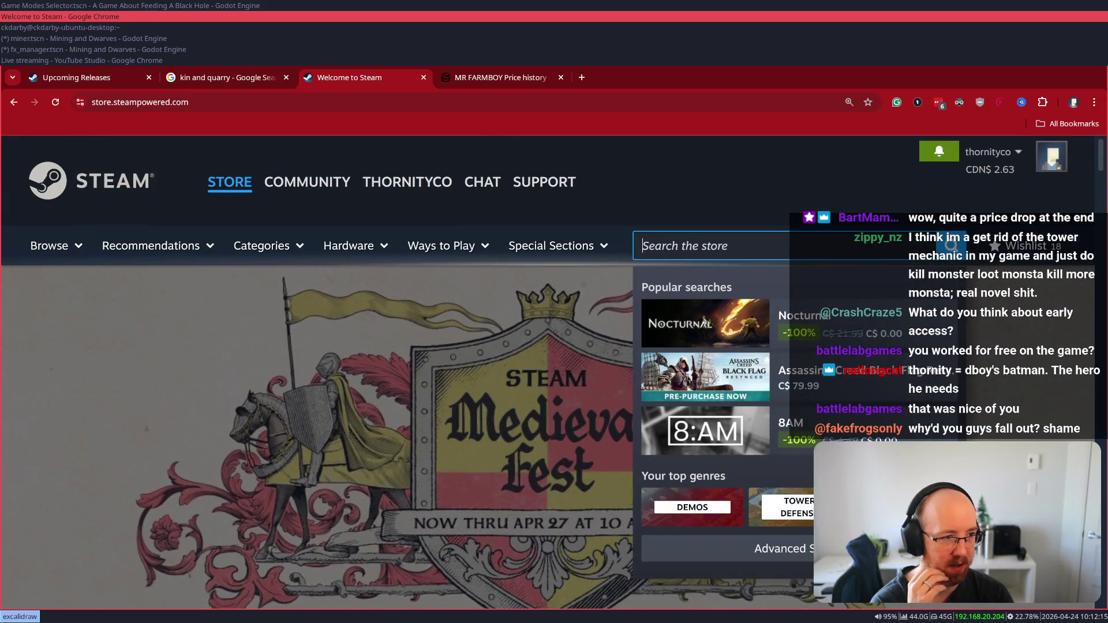
pyautogui.click(615, 367)
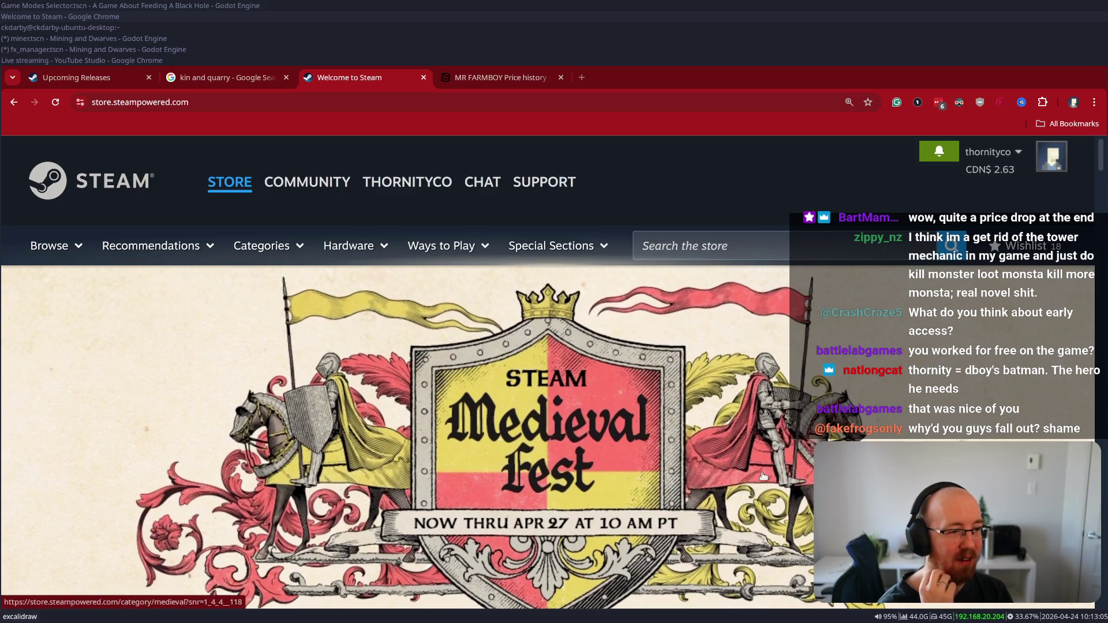
pyautogui.scroll(-1, 597, 442)
pyautogui.scroll(-2, 597, 442)
pyautogui.scroll(1, 596, 441)
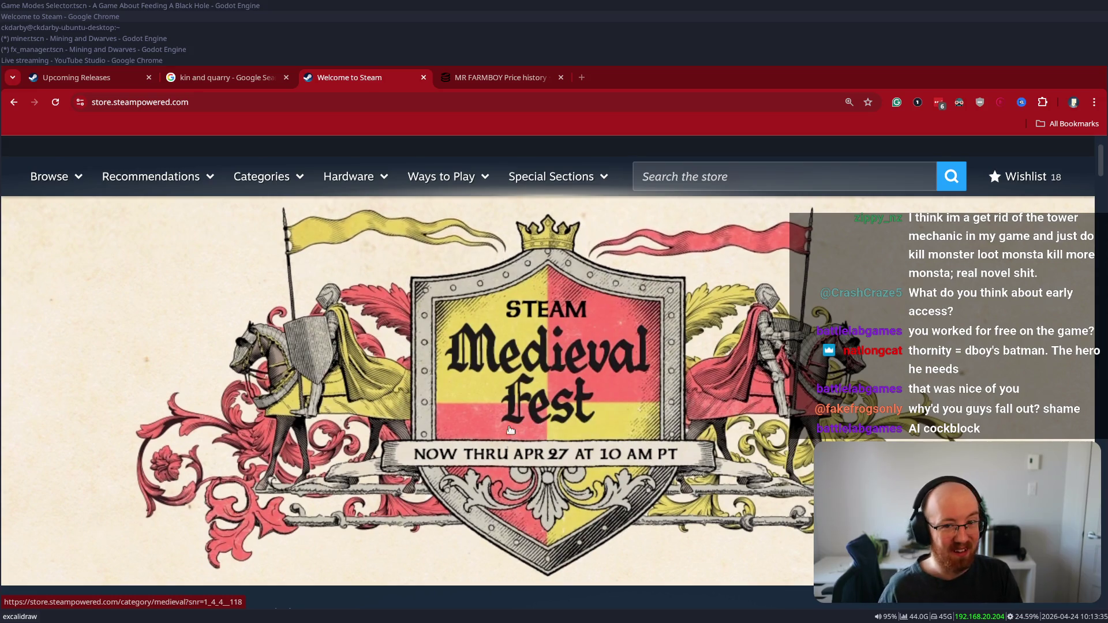
pyautogui.scroll(-3, 517, 422)
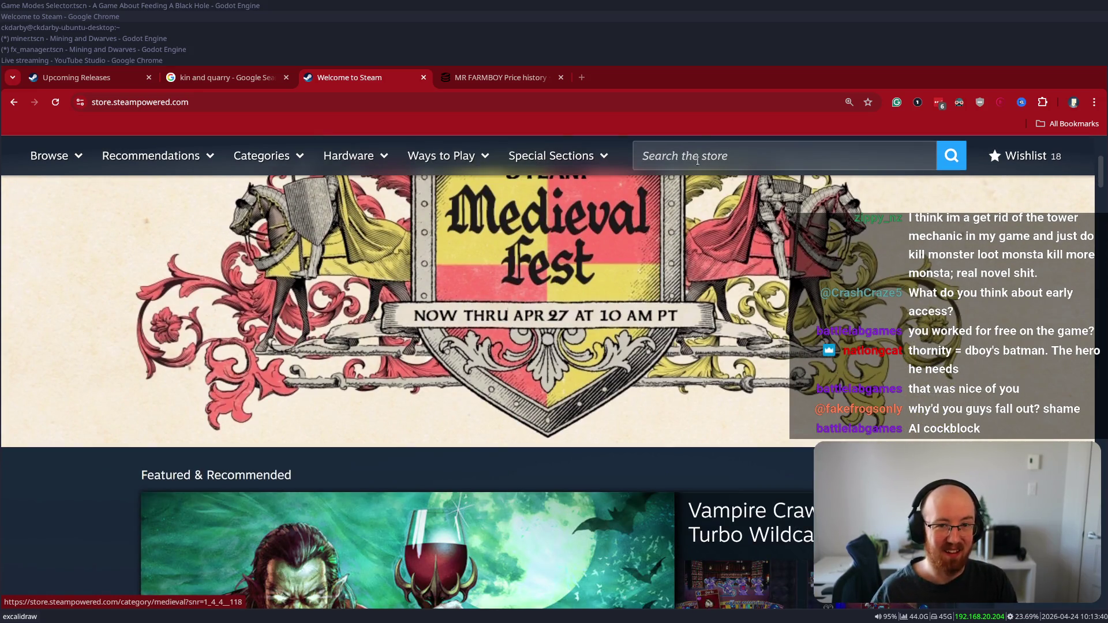
# - Search the store for 'farmboy' and open the MR FARMBOY page from the results
pyautogui.click(697, 161)
pyautogui.write('farmboy')
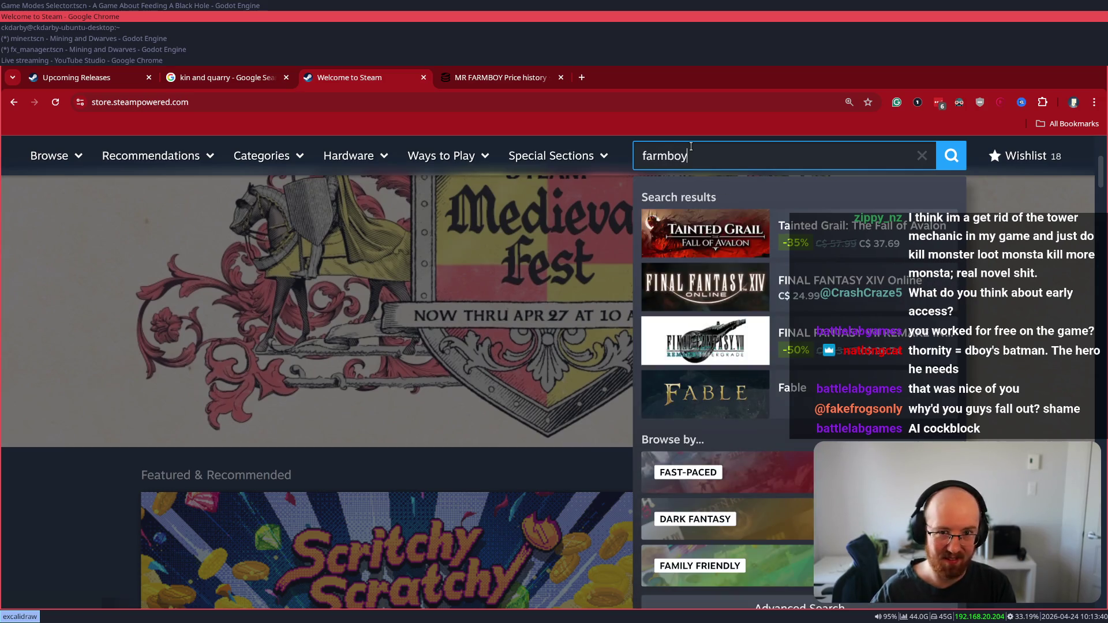
pyautogui.click(790, 224)
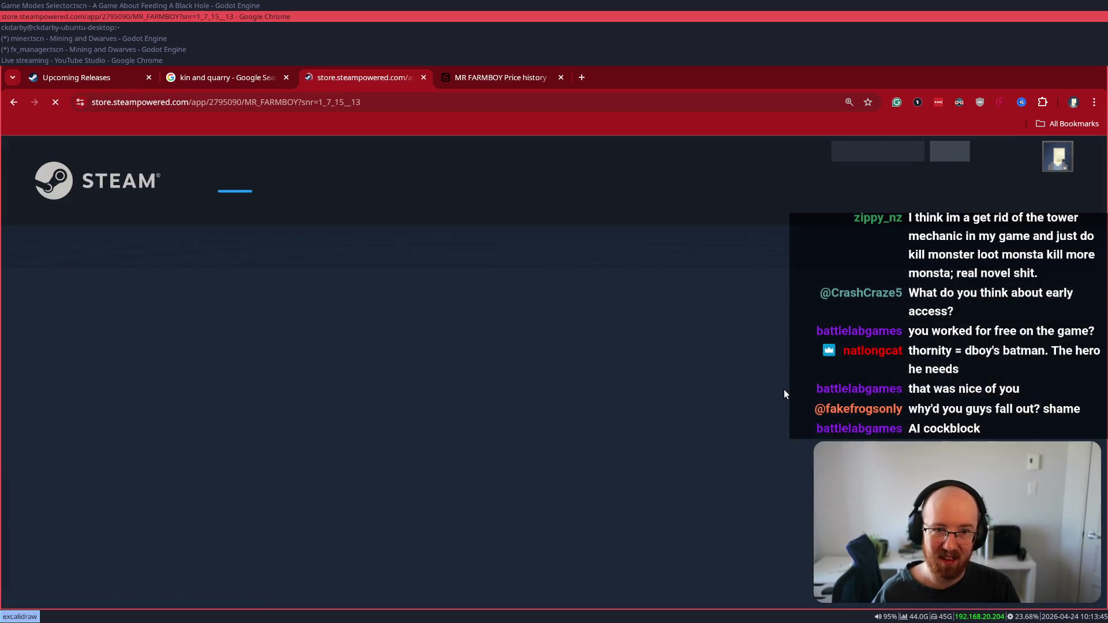
pyautogui.scroll(-5, 750, 439)
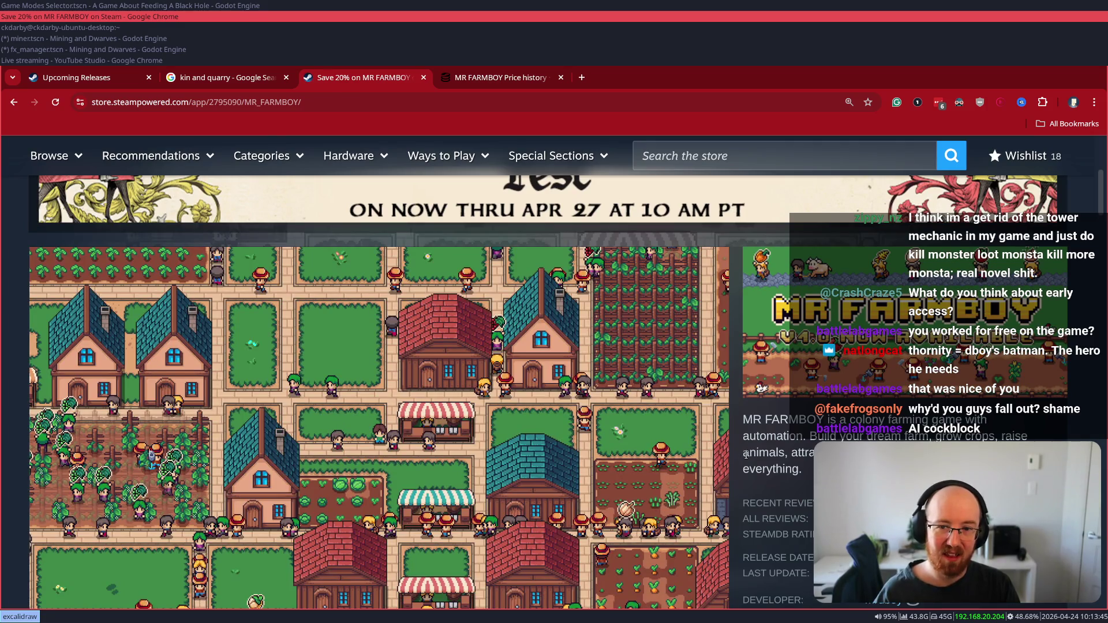
# - Browse the MR FARMBOY store page's screenshots and description
pyautogui.scroll(-1, 746, 454)
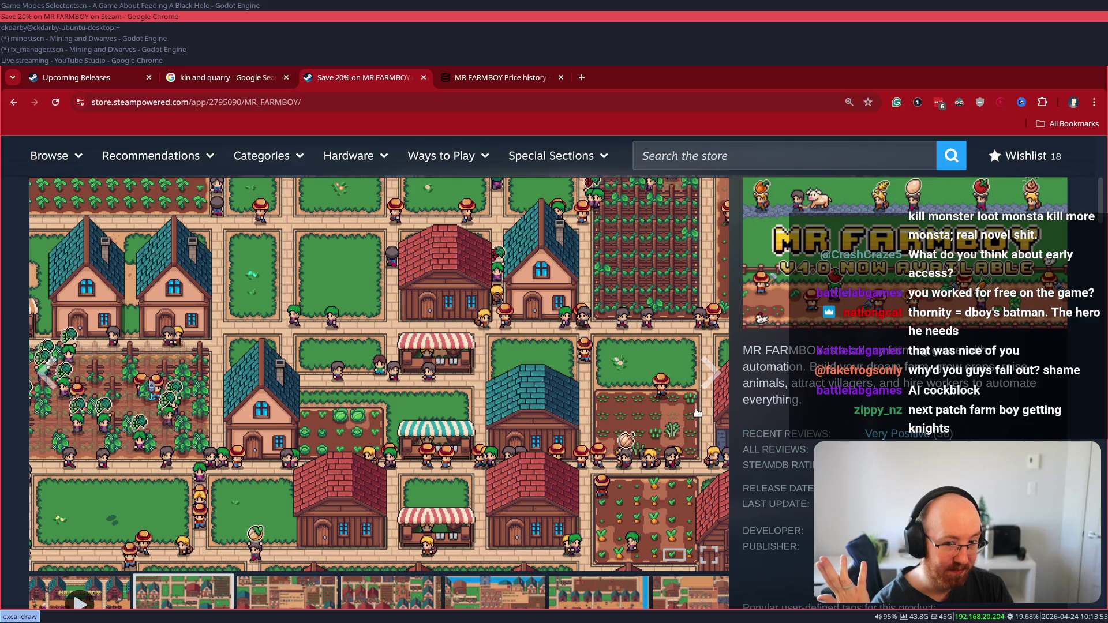
pyautogui.scroll(-1, 696, 407)
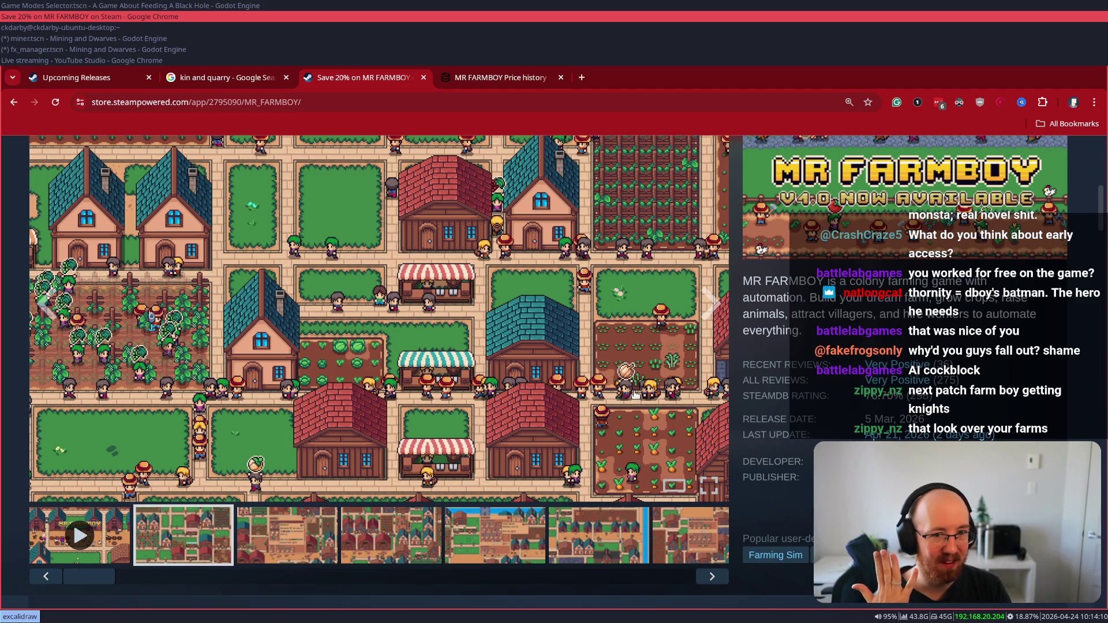
pyautogui.scroll(1, 625, 397)
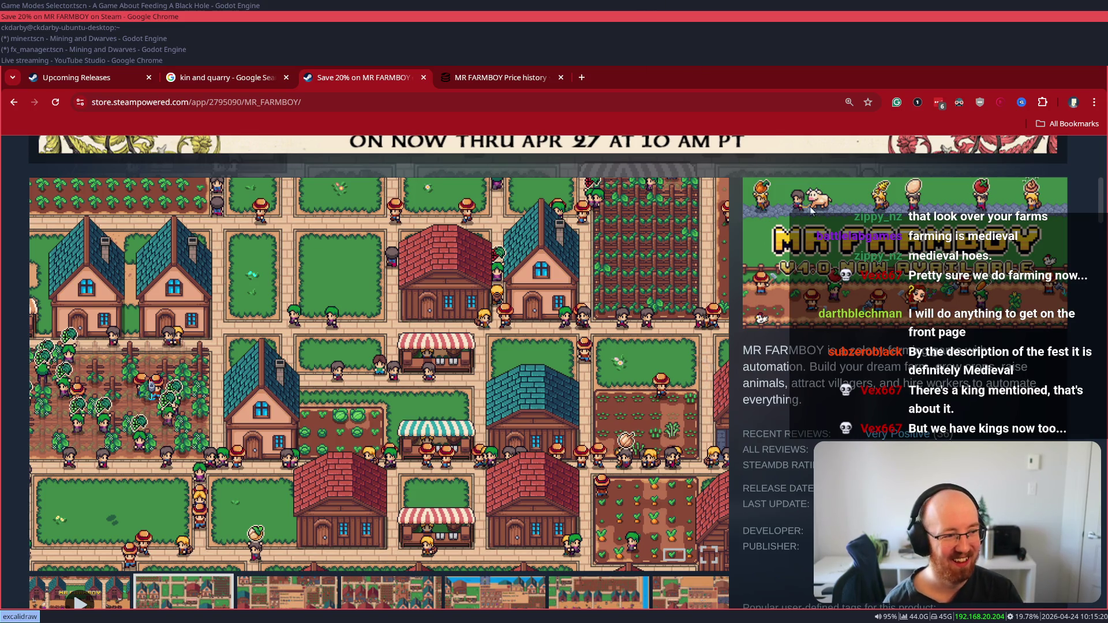
pyautogui.scroll(-2, 812, 211)
pyautogui.scroll(3, 812, 211)
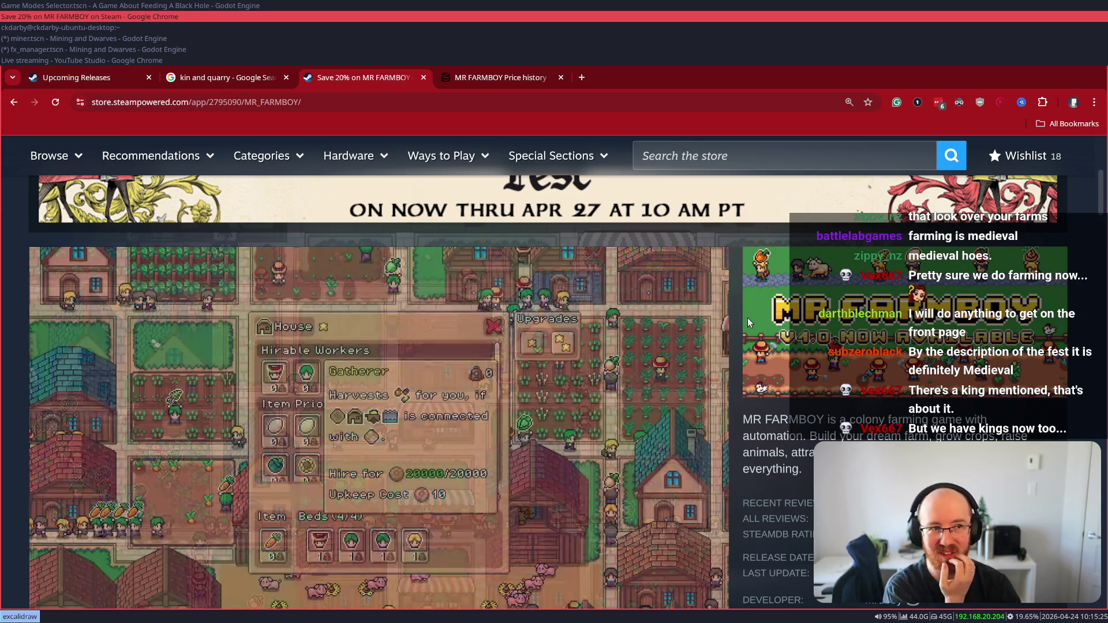
pyautogui.scroll(-3, 532, 506)
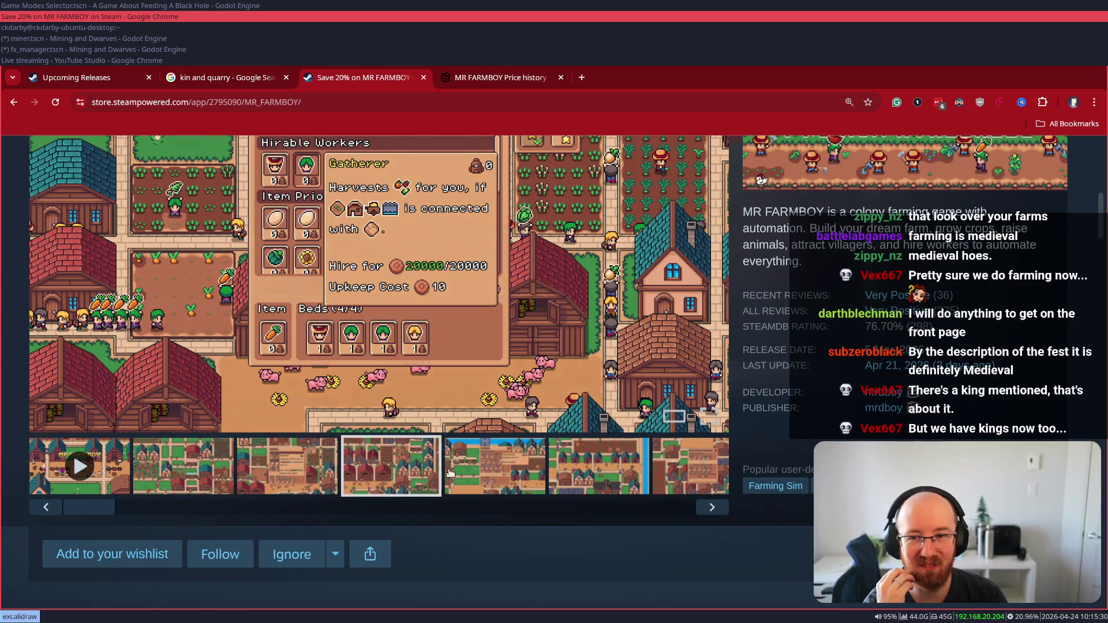
pyautogui.scroll(2, 738, 587)
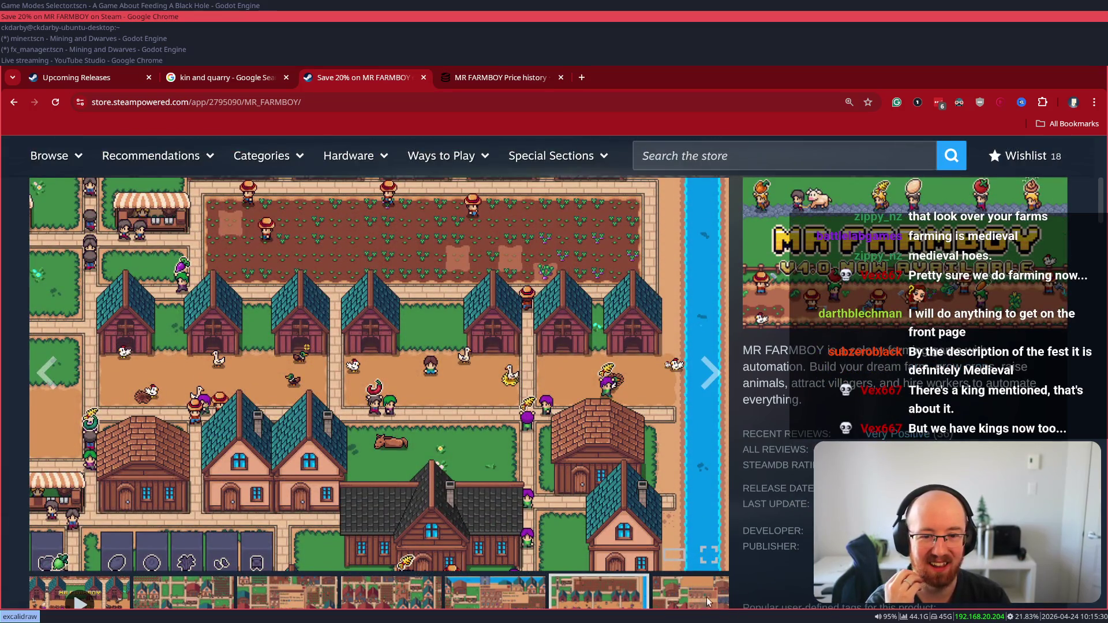
pyautogui.scroll(-2, 695, 606)
pyautogui.scroll(4, 372, 506)
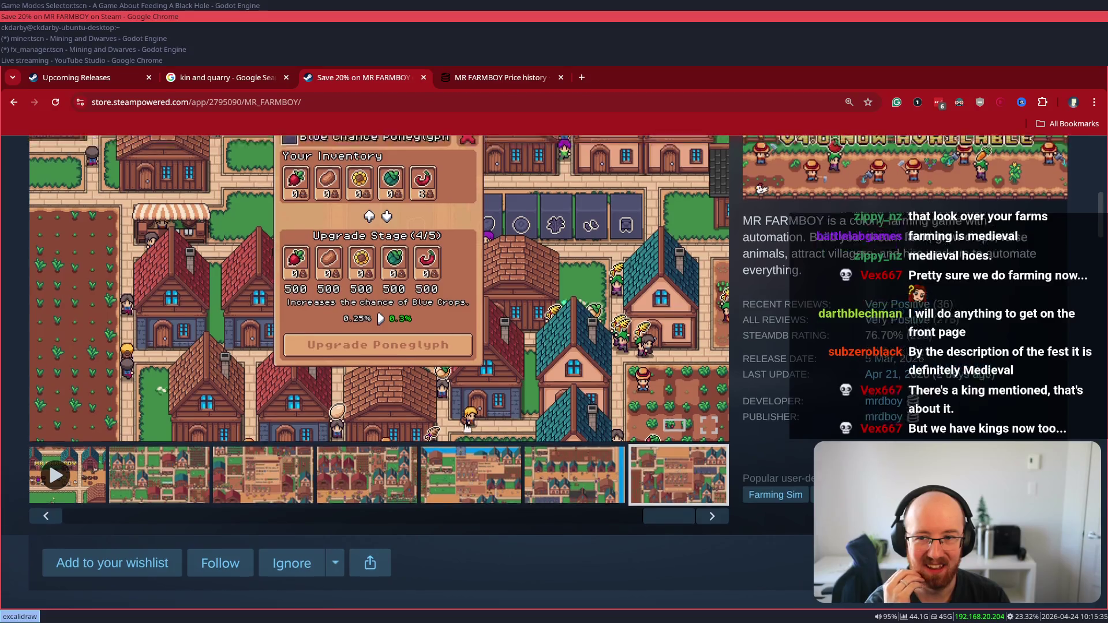
pyautogui.scroll(-3, 525, 453)
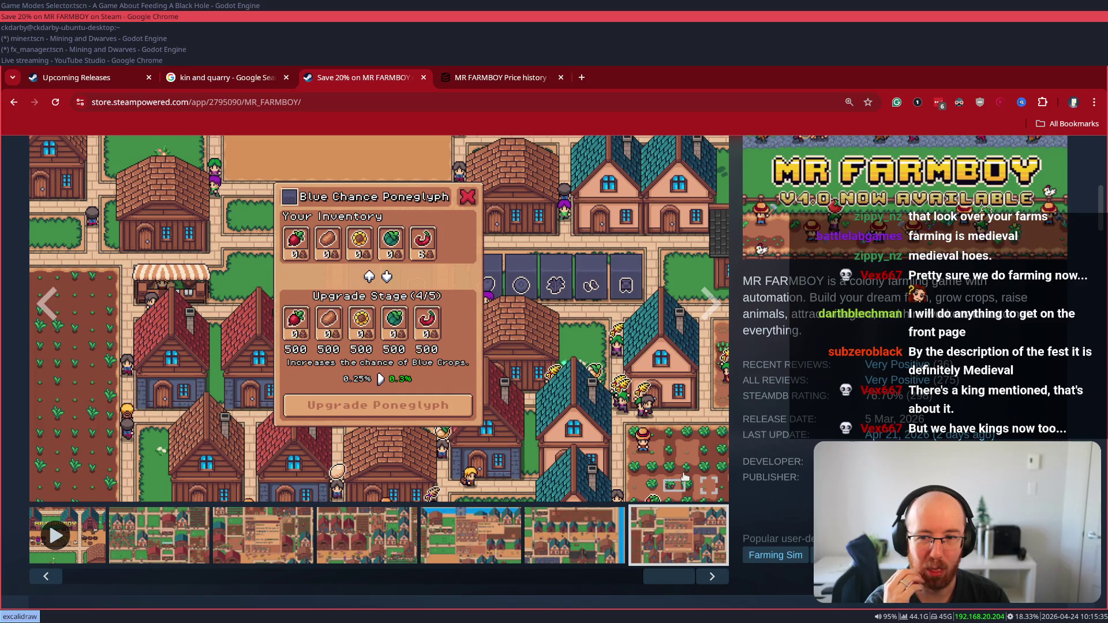
# - Play the MR FARMBOY trailer, jump to 0:46, then begin a new-tab search for 'cute fantasy rpg itch'
pyautogui.click(94, 557)
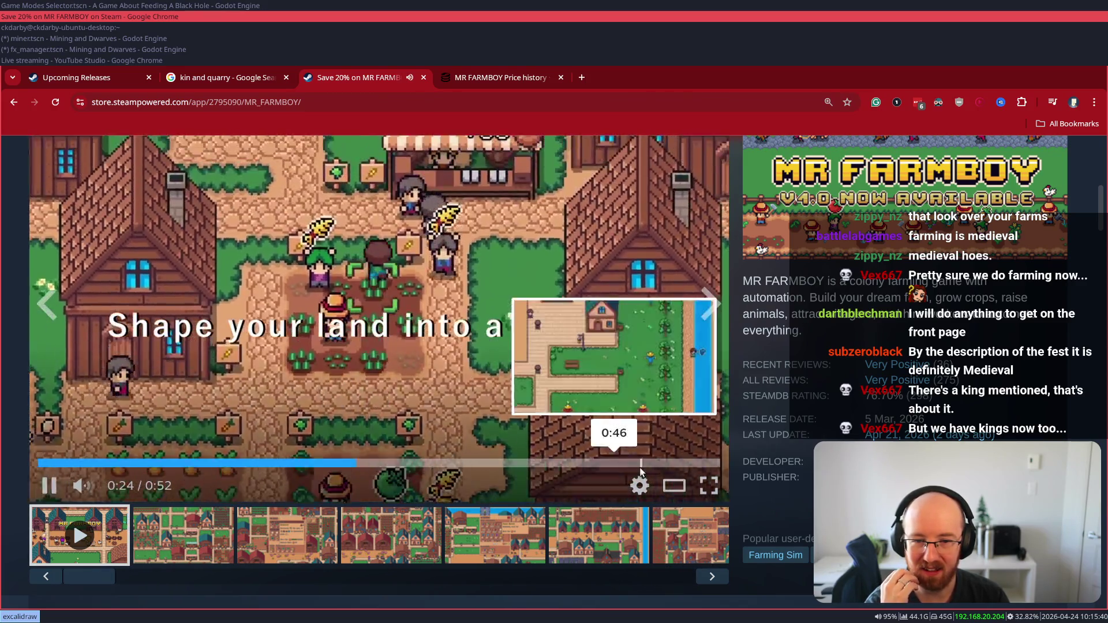
pyautogui.click(638, 463)
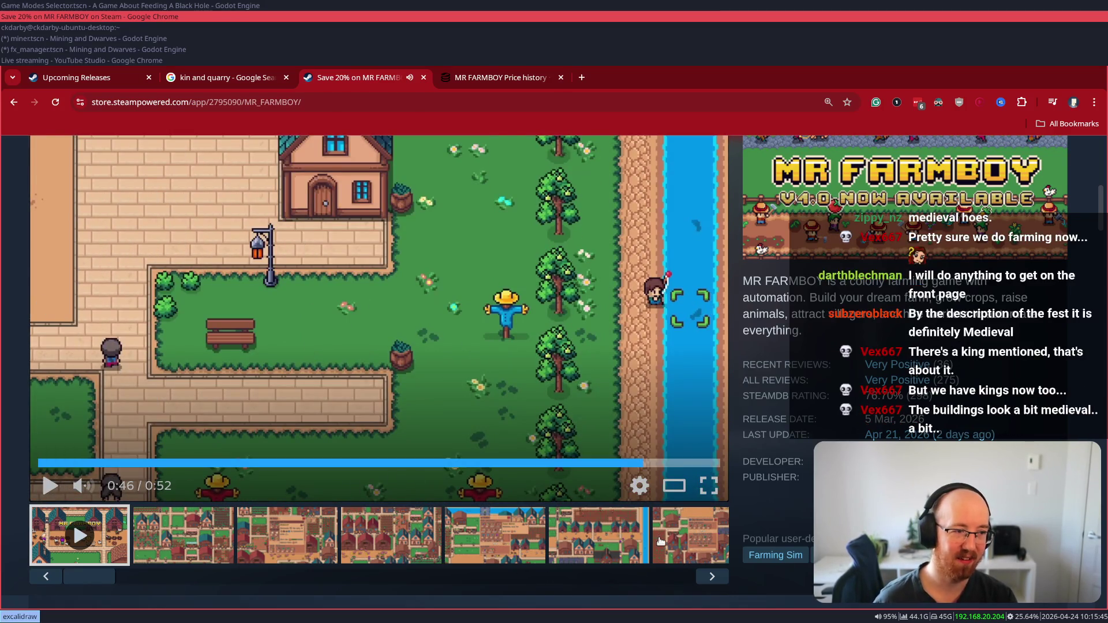
pyautogui.scroll(1, 562, 285)
pyautogui.scroll(3, 563, 286)
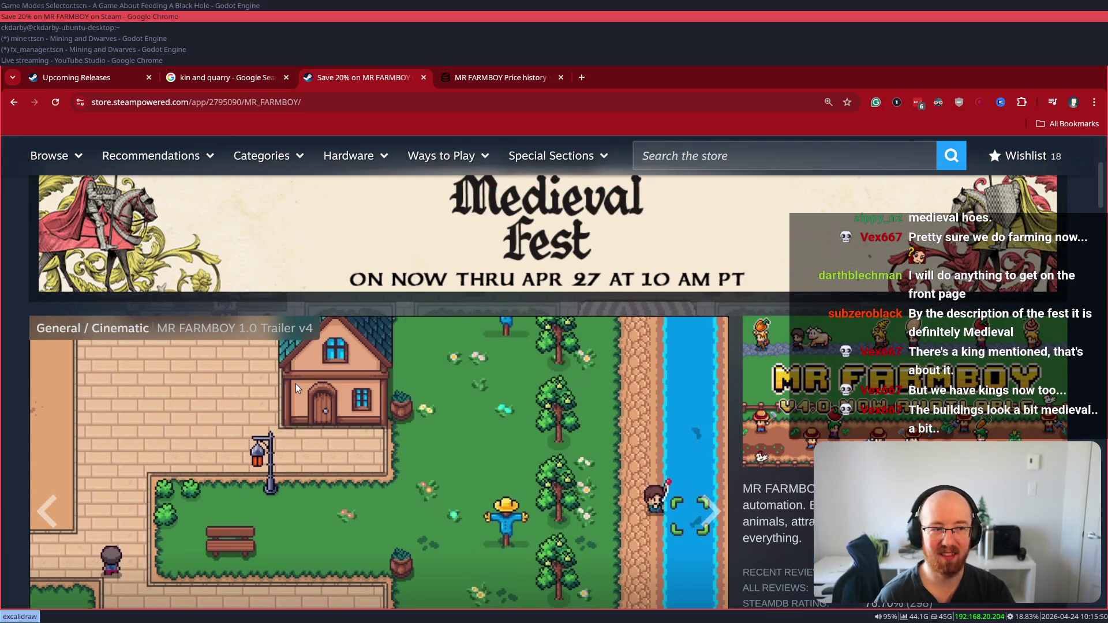
pyautogui.hotkey('ctrl', 't')
pyautogui.write('cut')
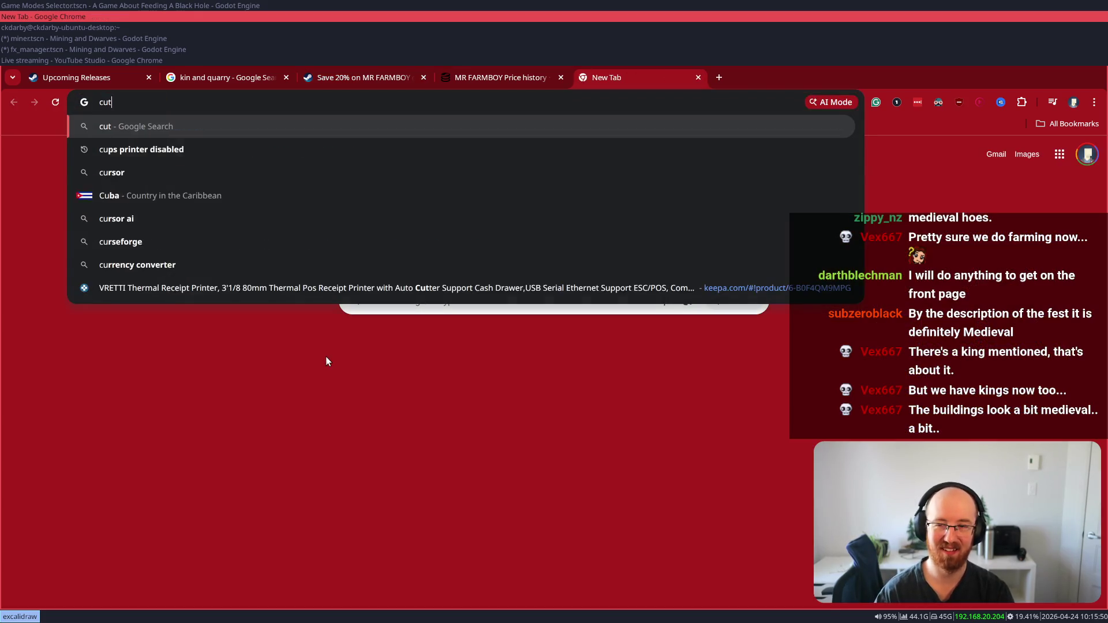
pyautogui.write('e ra')
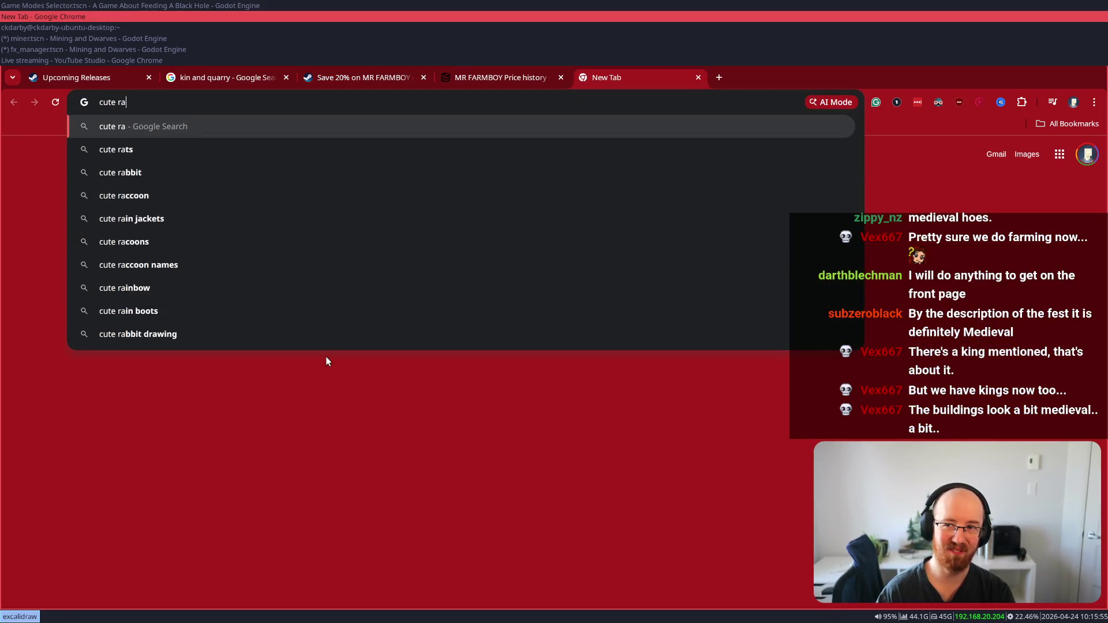
pyautogui.press('BackSpace')
pyautogui.press('BackSpace')
pyautogui.write('fantasy rpg itch')
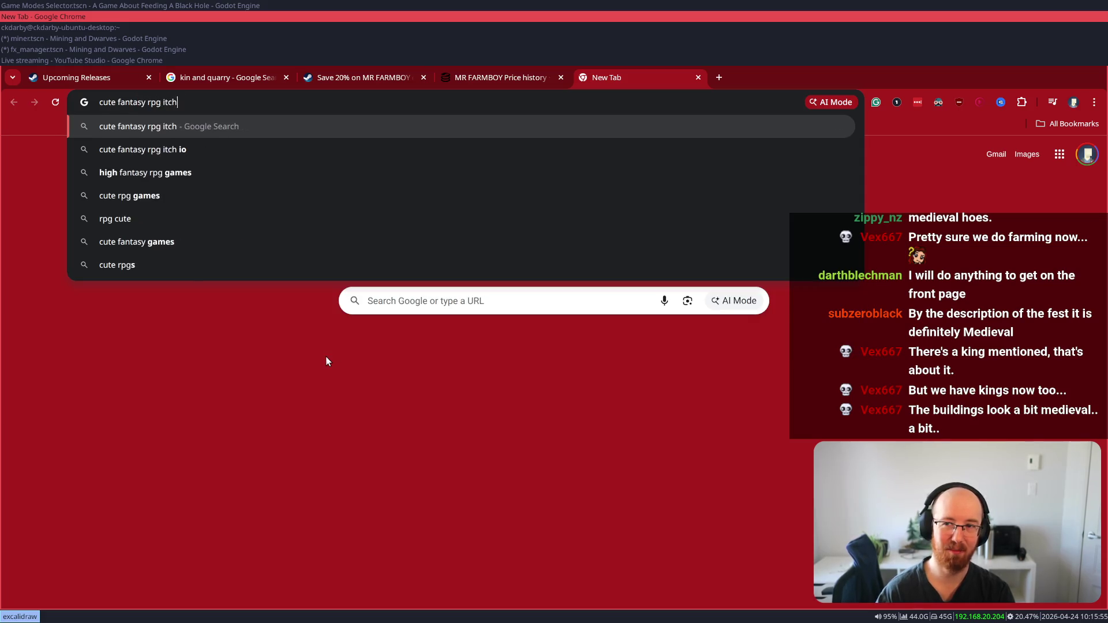
# - Run the Google search for 'cute fantasy rpg itch' and open the Cute Fantasy RPG itch.io page
pyautogui.press('Return')
pyautogui.click(295, 299)
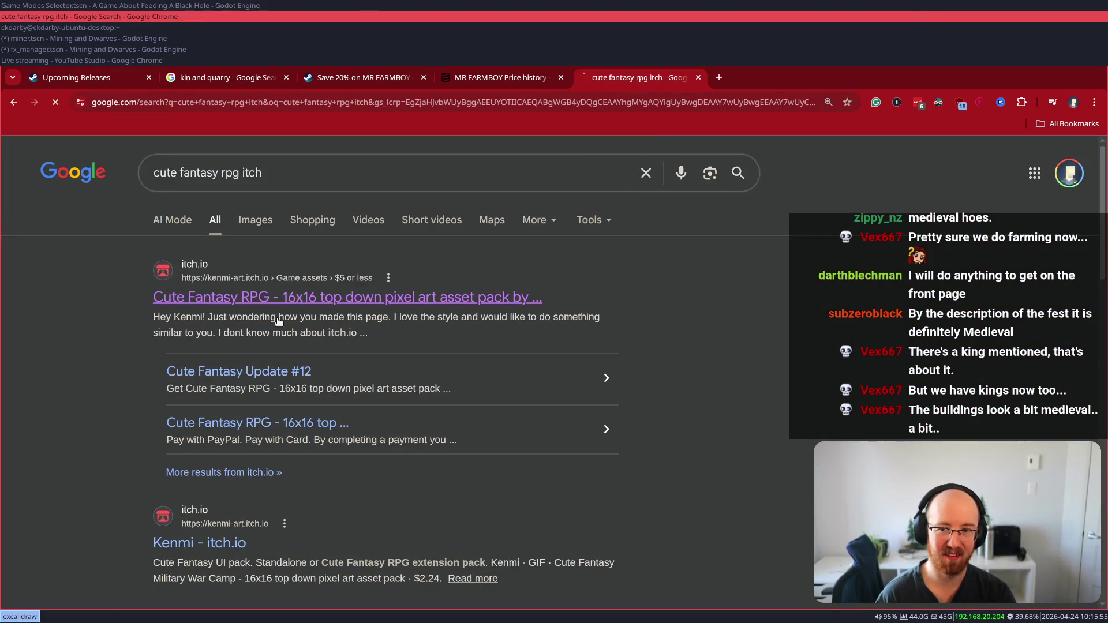
pyautogui.scroll(-2, 430, 470)
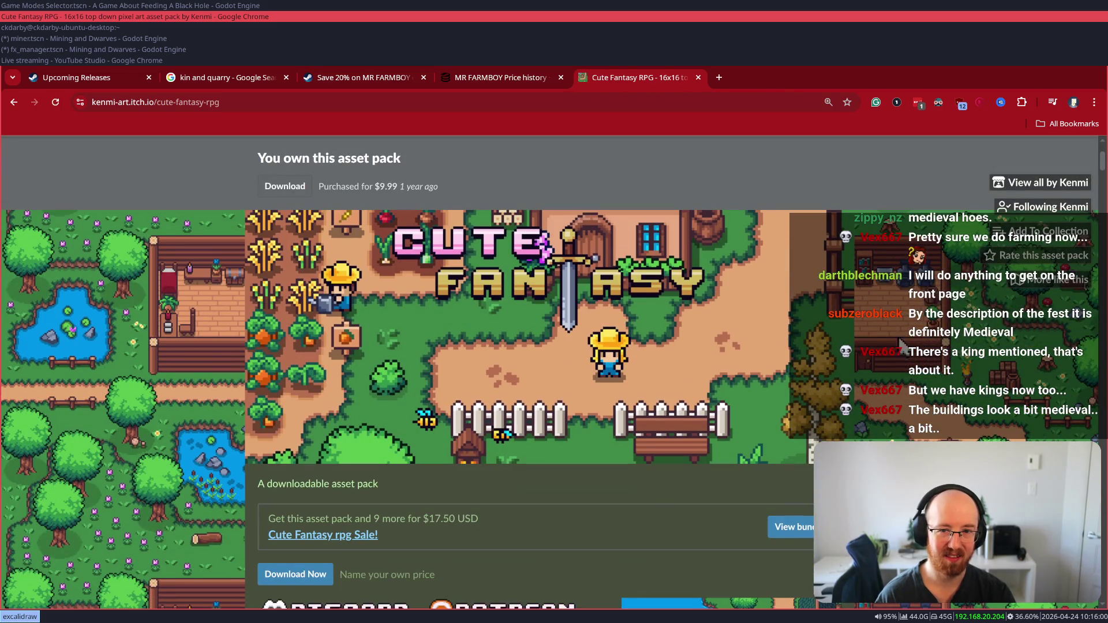
pyautogui.scroll(-5, 432, 417)
pyautogui.scroll(-4, 623, 380)
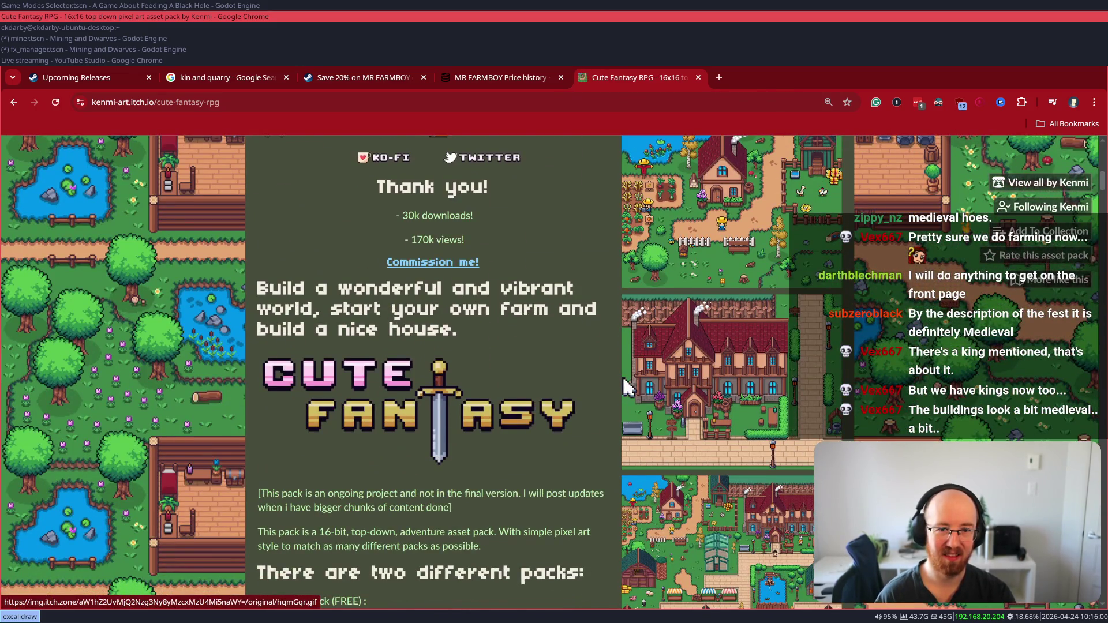
pyautogui.scroll(-1, 461, 473)
pyautogui.scroll(-5, 483, 480)
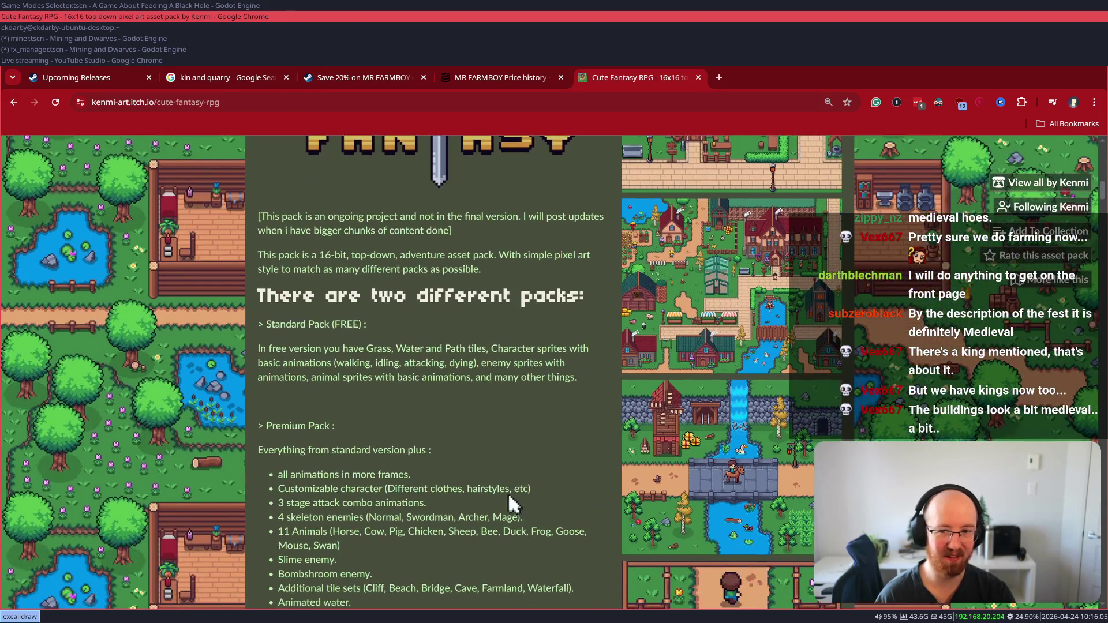
pyautogui.scroll(-2, 610, 460)
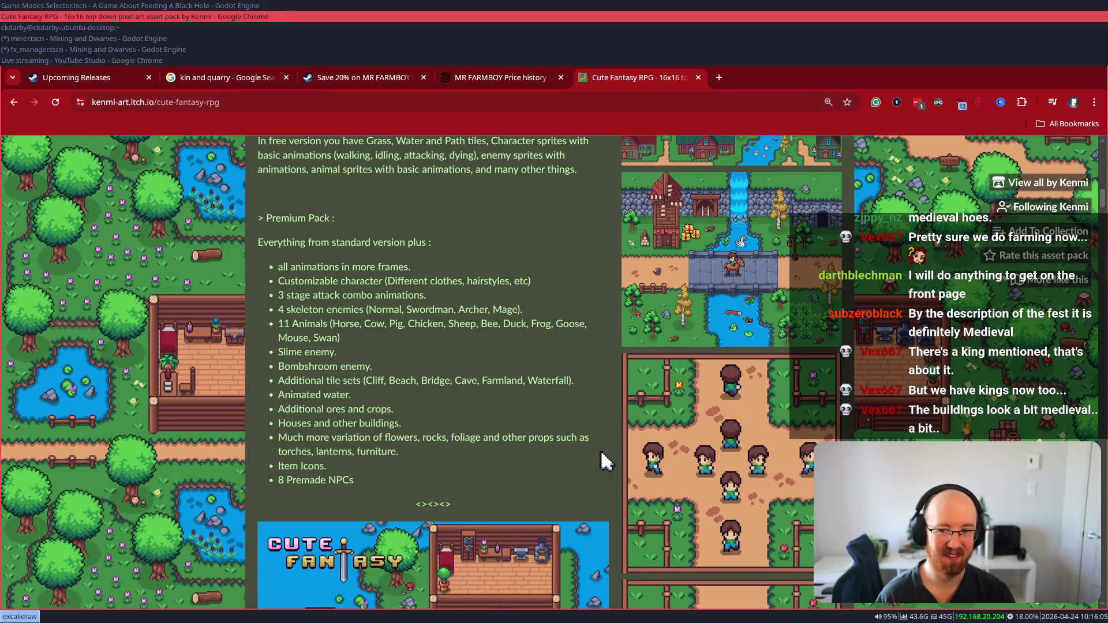
pyautogui.scroll(-7, 600, 452)
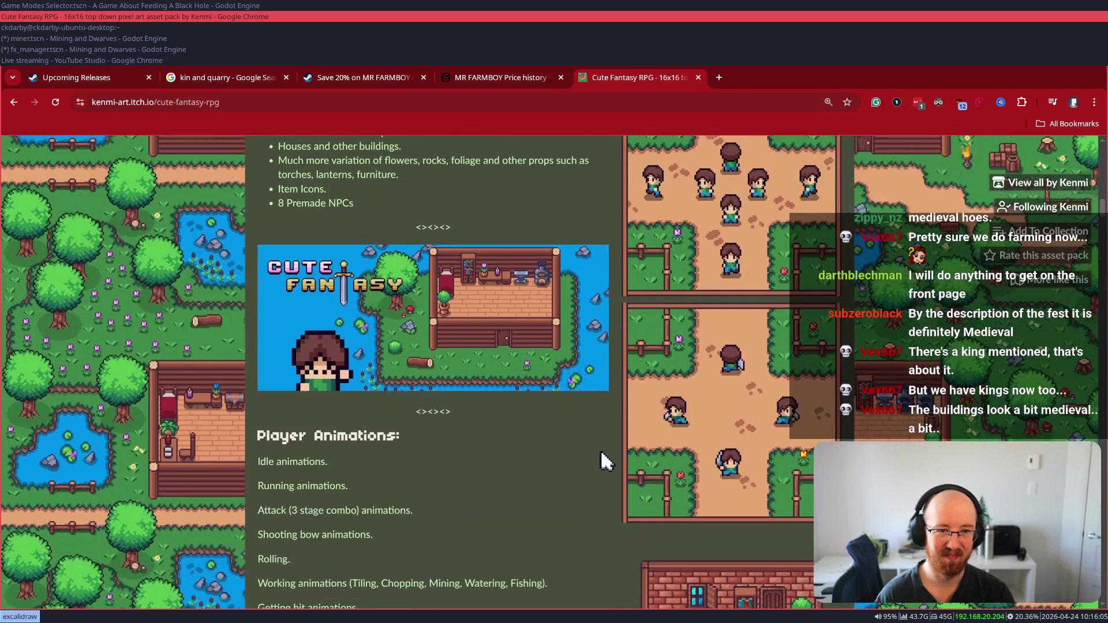
pyautogui.scroll(-1, 600, 454)
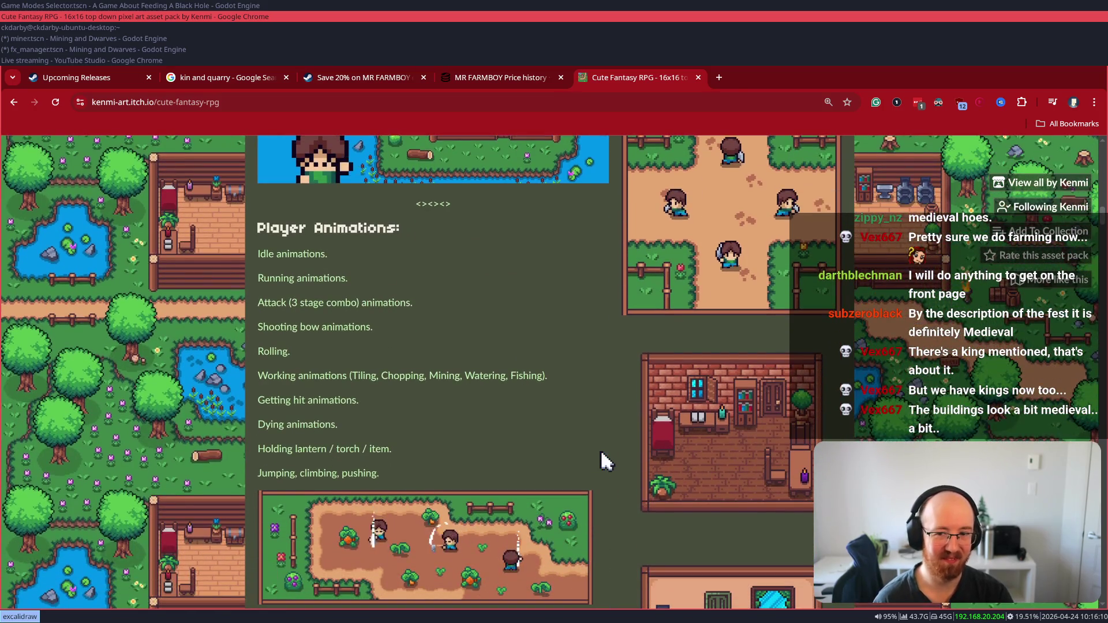
pyautogui.scroll(-3, 601, 454)
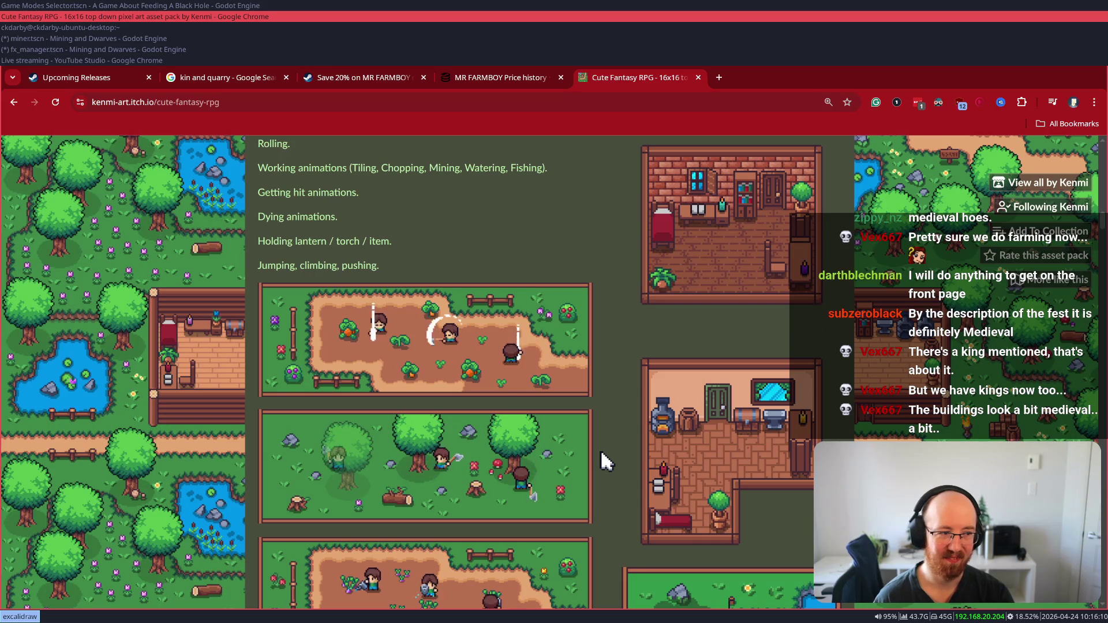
pyautogui.scroll(-2, 601, 460)
pyautogui.scroll(-2, 602, 460)
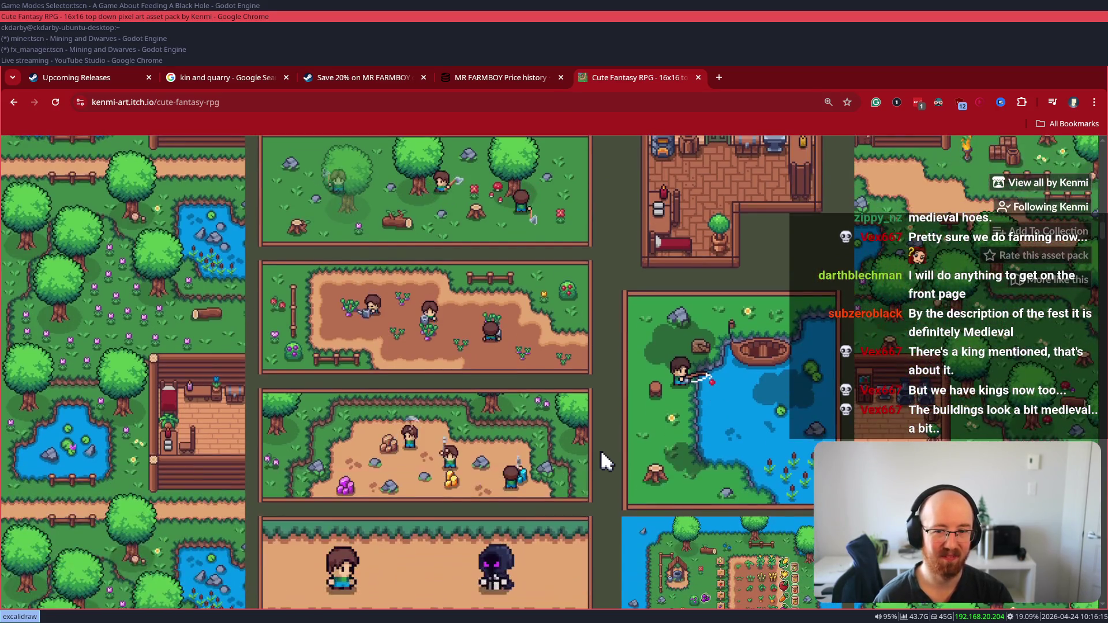
pyautogui.scroll(-7, 602, 460)
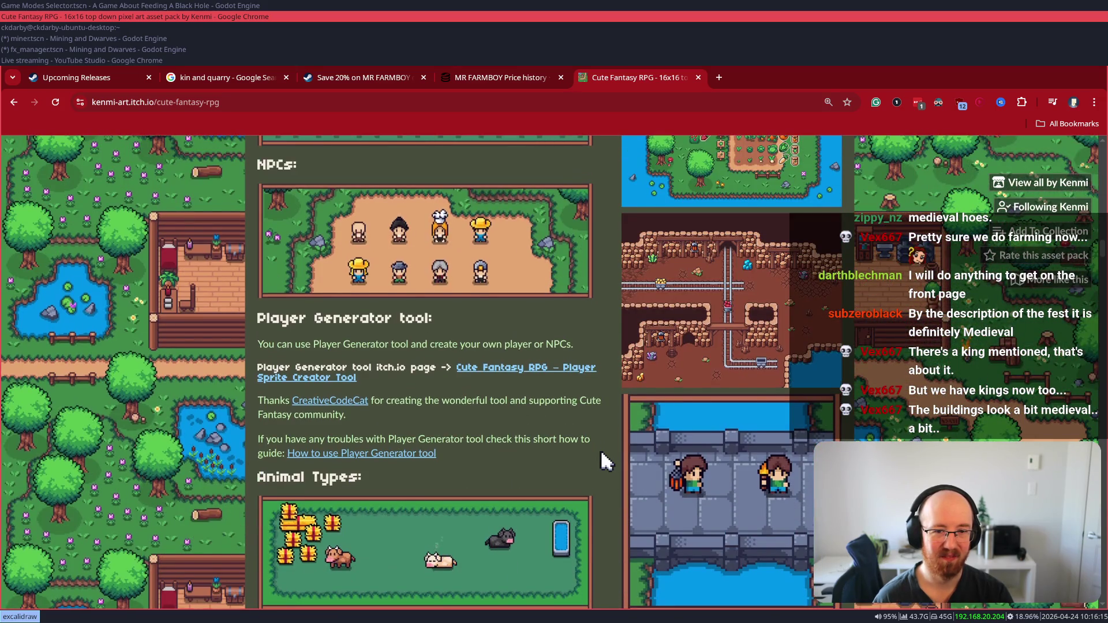
pyautogui.scroll(-3, 602, 460)
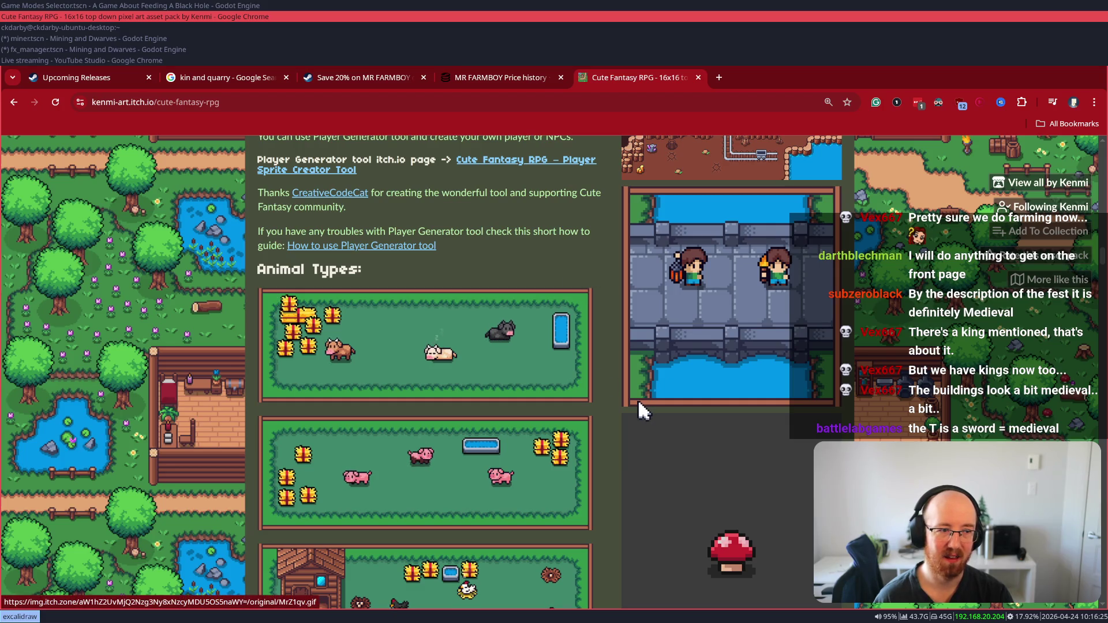
pyautogui.scroll(10, 639, 399)
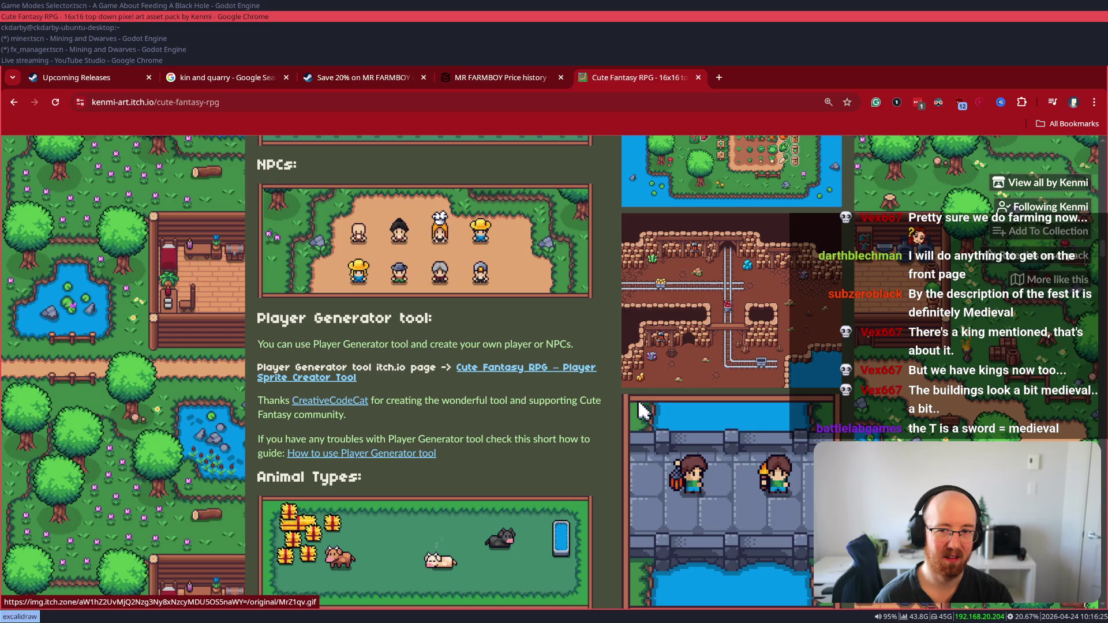
pyautogui.scroll(15, 631, 391)
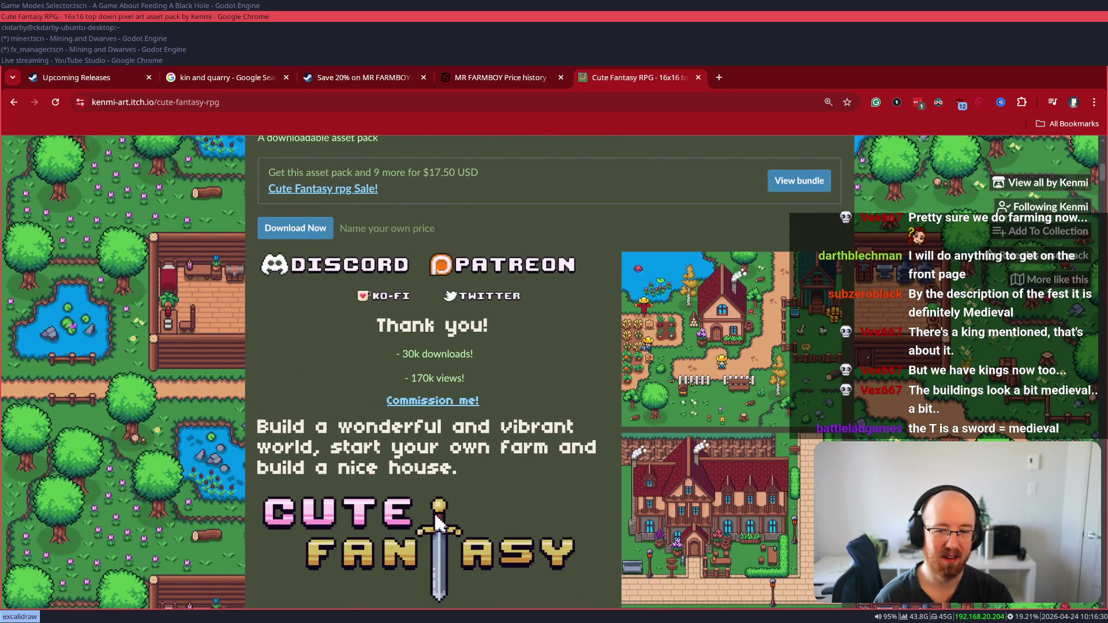
pyautogui.scroll(-2, 435, 513)
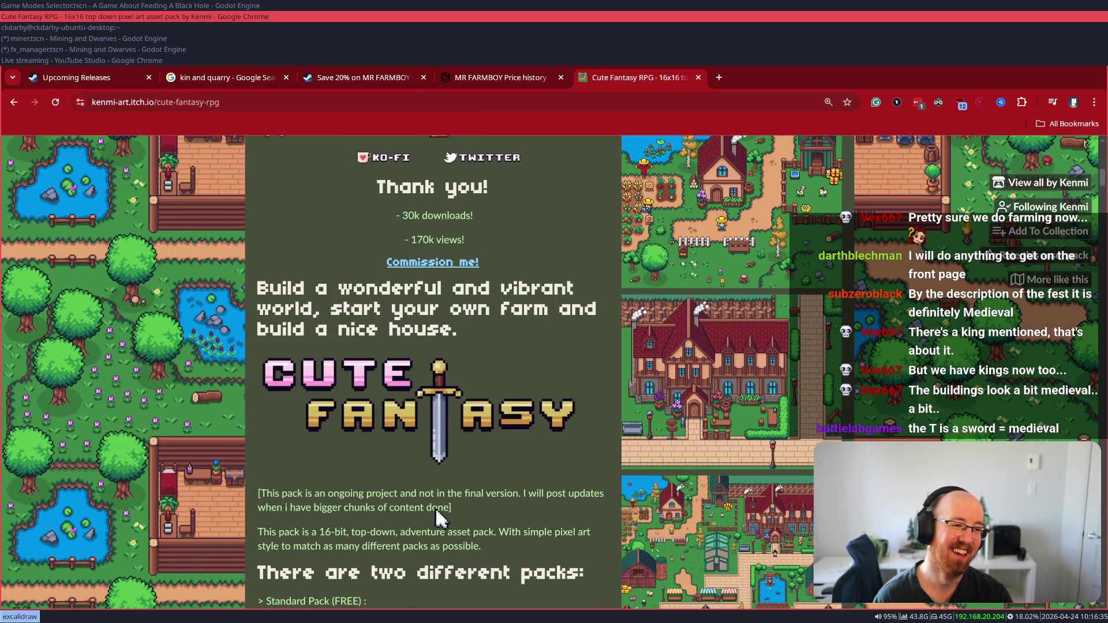
pyautogui.moveTo(472, 410)
pyautogui.mouseDown()
pyautogui.moveTo(429, 453)
pyautogui.moveTo(483, 437)
pyautogui.moveTo(469, 409)
pyautogui.moveTo(620, 320)
pyautogui.moveTo(253, 332)
pyautogui.moveTo(474, 341)
pyautogui.moveTo(542, 371)
pyautogui.moveTo(522, 371)
pyautogui.mouseUp()
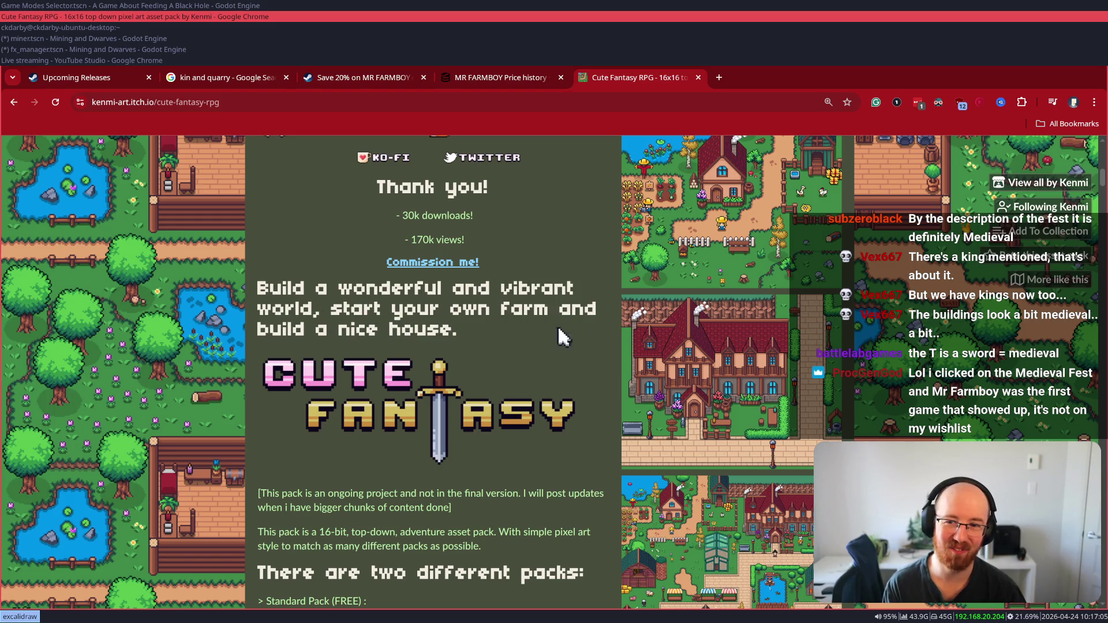
pyautogui.moveTo(381, 333); pyautogui.dragTo(472, 345)
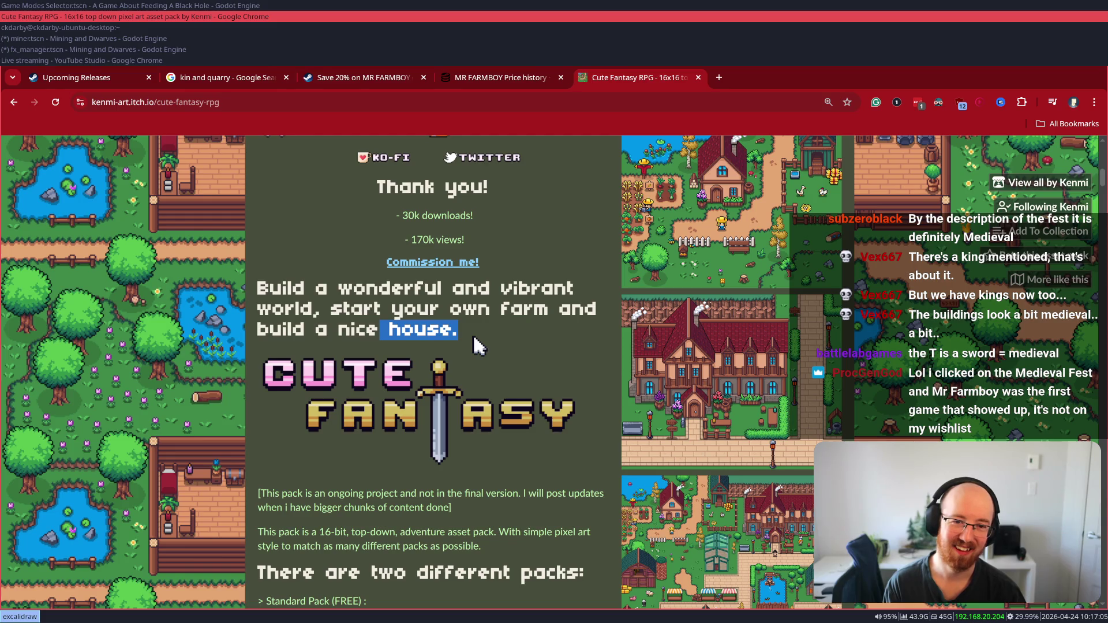
pyautogui.moveTo(331, 310); pyautogui.dragTo(510, 326)
pyautogui.click(510, 328)
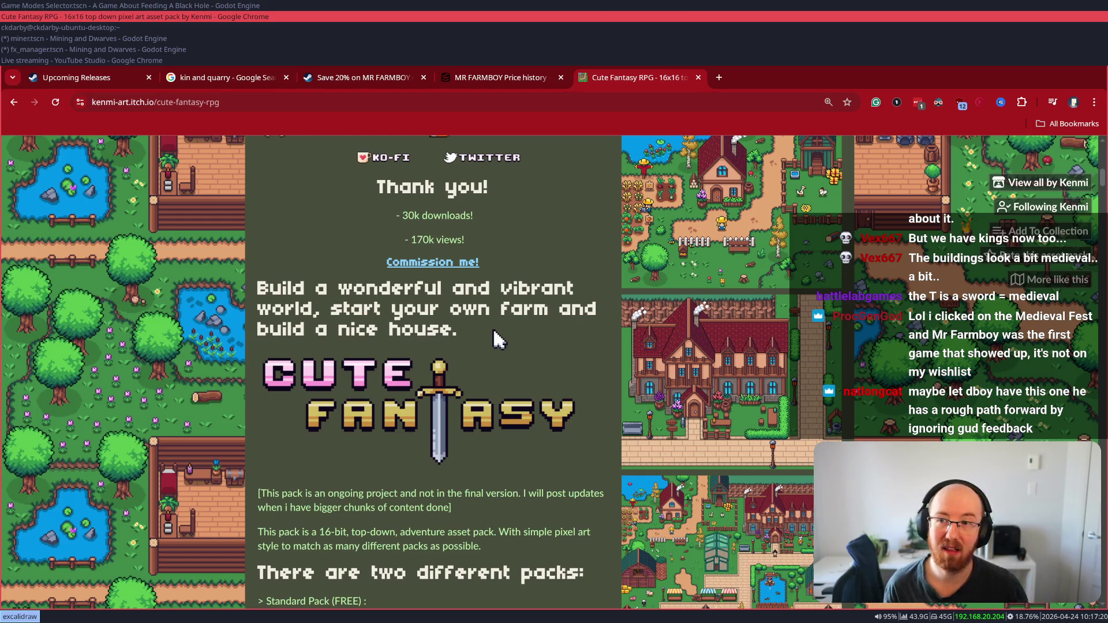
pyautogui.hotkey('ctrl', 'w')
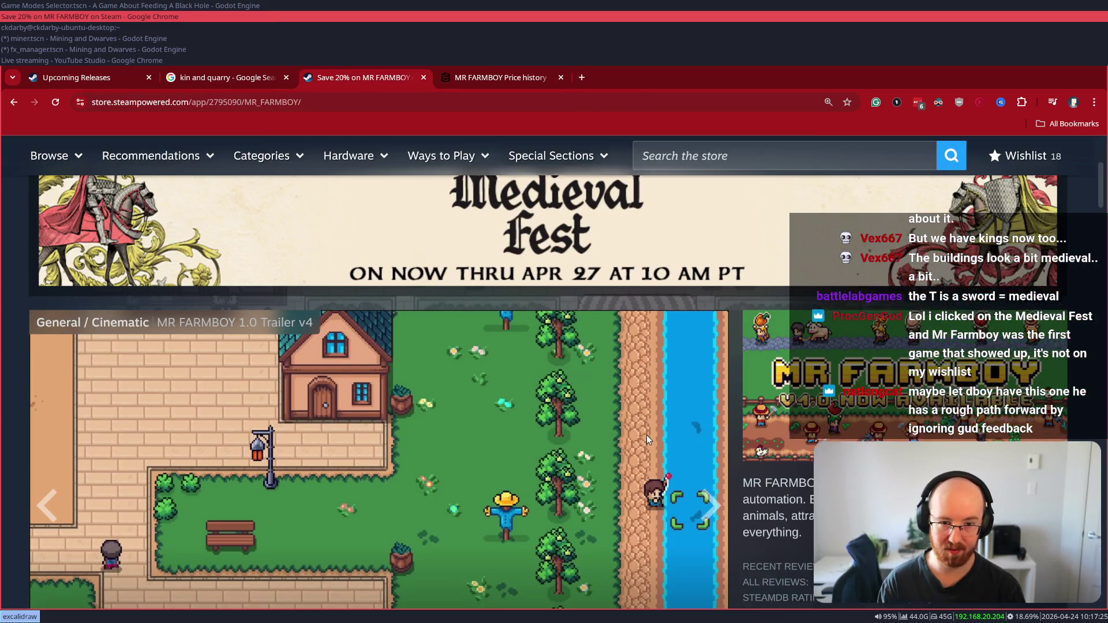
# - Zoom the MR FARMBOY Steam store page out to 110% and scroll back to its top
pyautogui.scroll(-1, 646, 435)
pyautogui.scroll(-1, 649, 431)
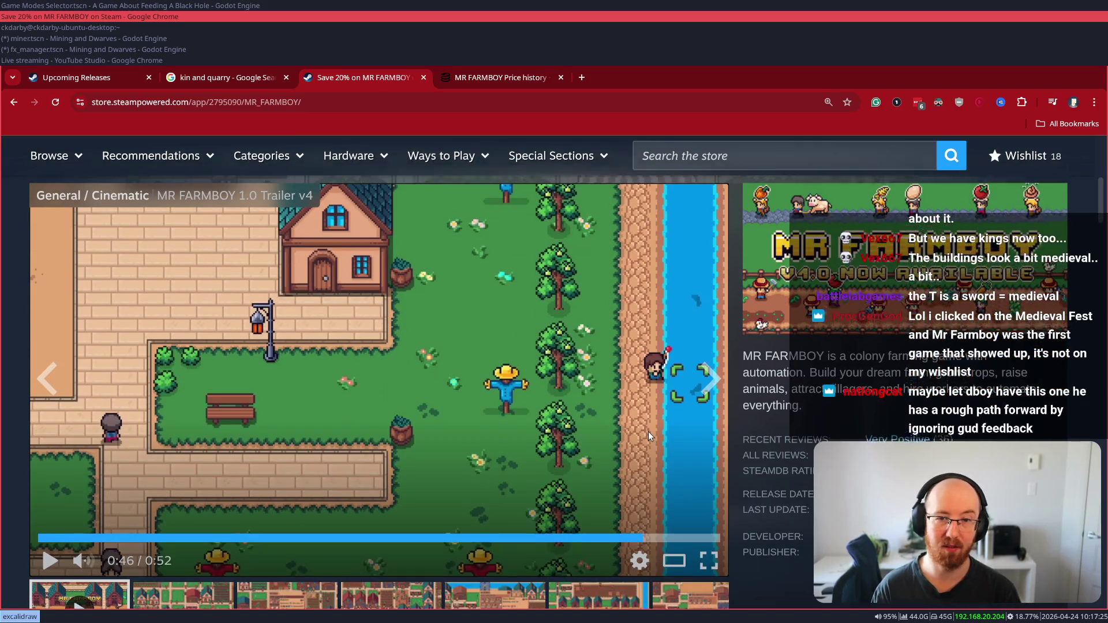
pyautogui.hotkey('ctrl', '-')
pyautogui.hotkey('ctrl', '-')
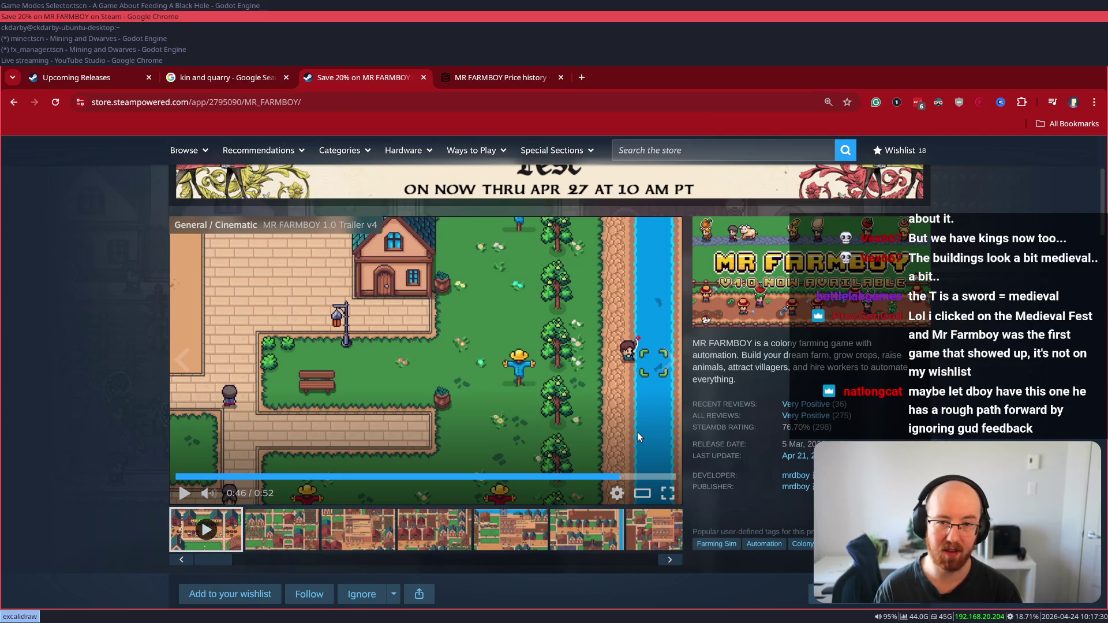
pyautogui.scroll(1, 642, 424)
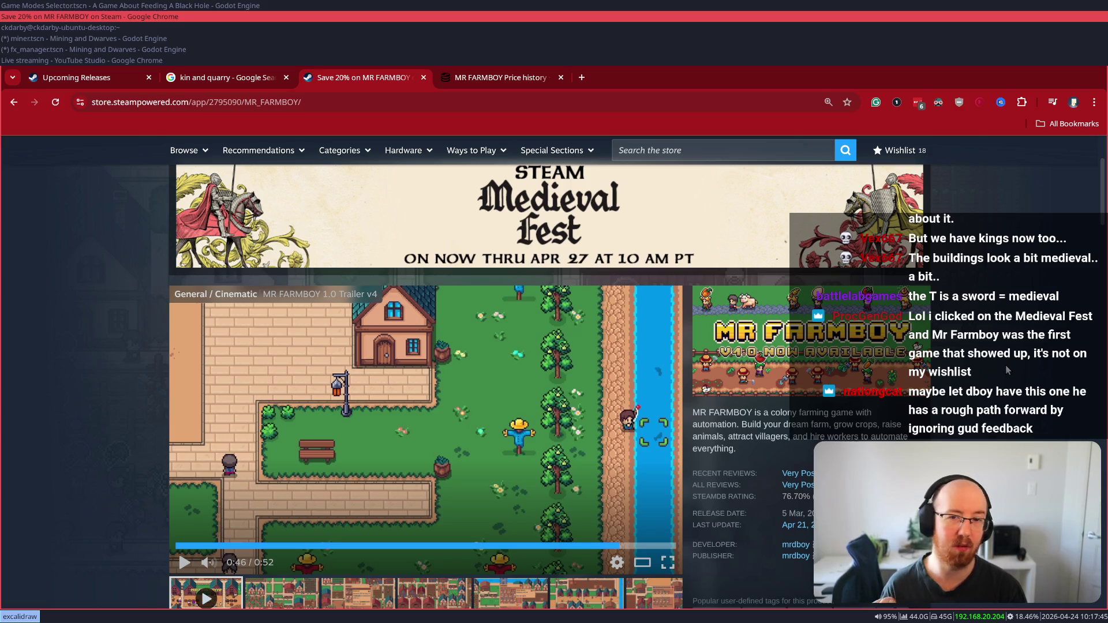
pyautogui.scroll(2, 999, 366)
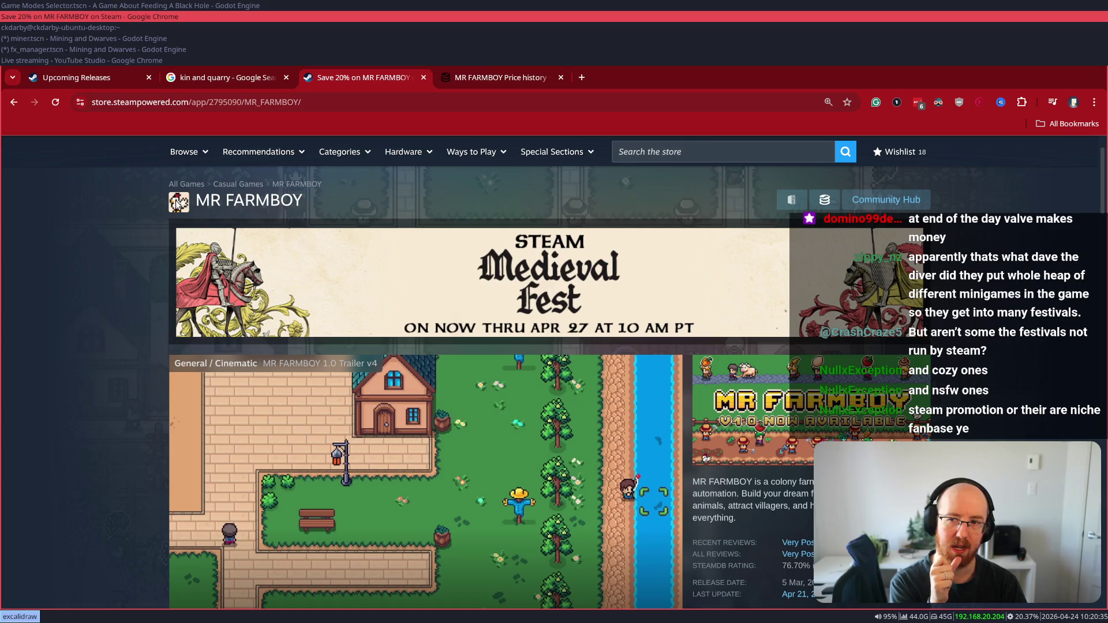
# - Leave MR FARMBOY's page via the All Games breadcrumb for the Steam store homepage
pyautogui.click(192, 185)
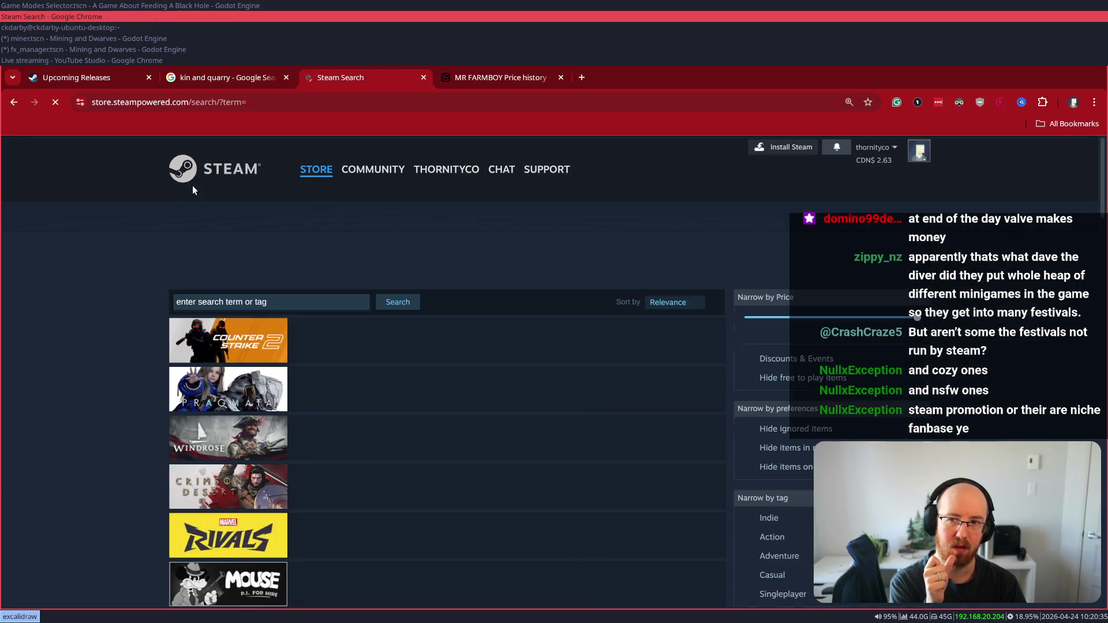
pyautogui.click(218, 177)
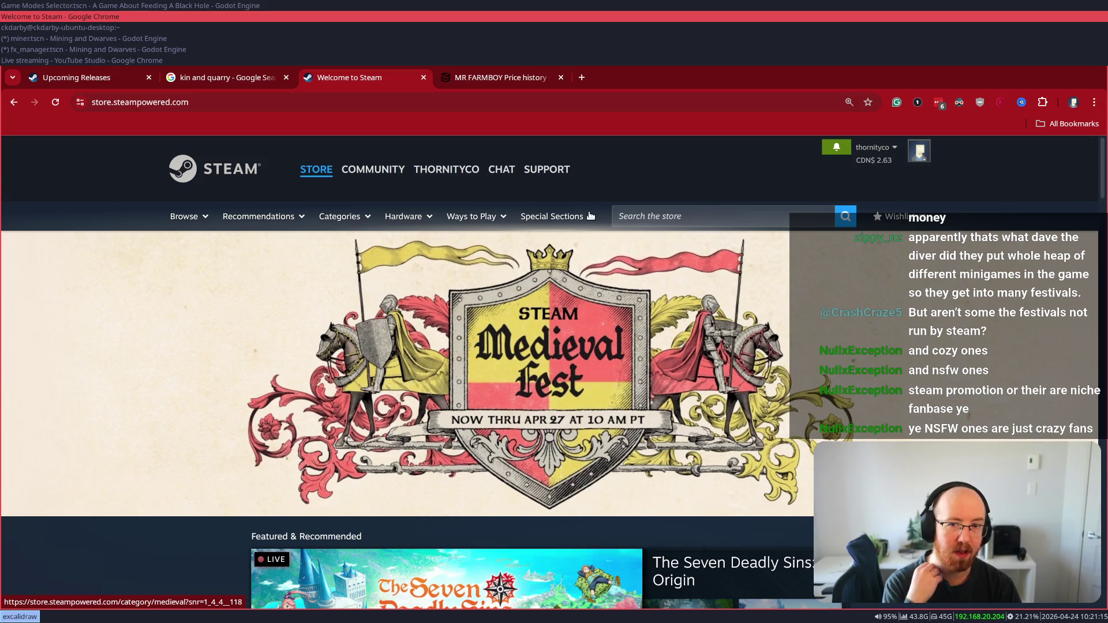
# - Open the Medieval Fest event page, then play and pause the MR FARMBOY trailer
pyautogui.click(147, 382)
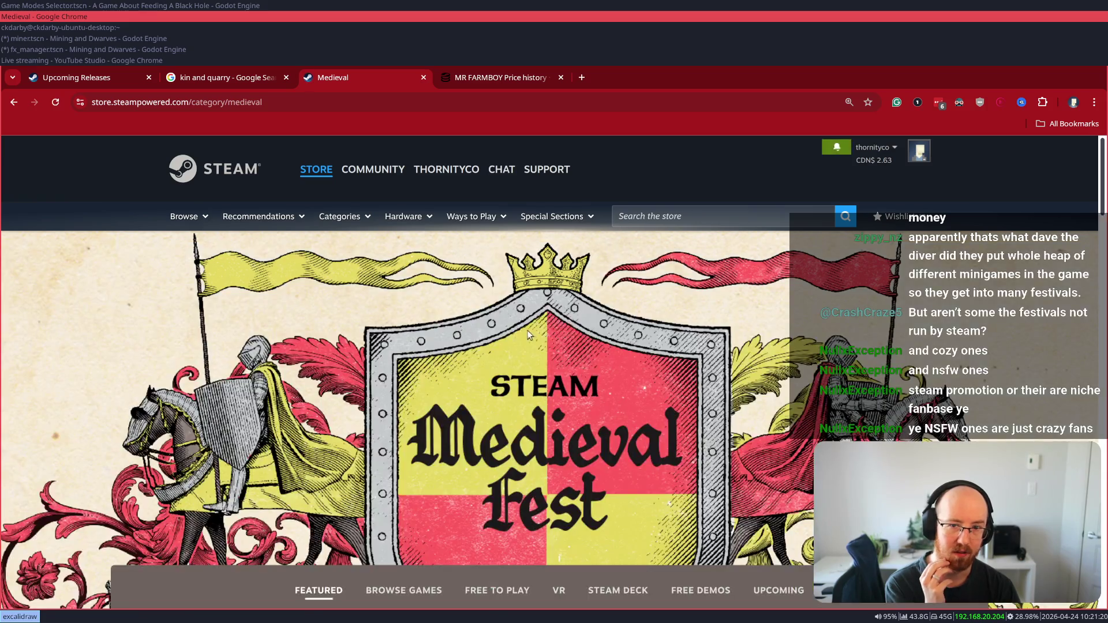
pyautogui.scroll(-7, 577, 482)
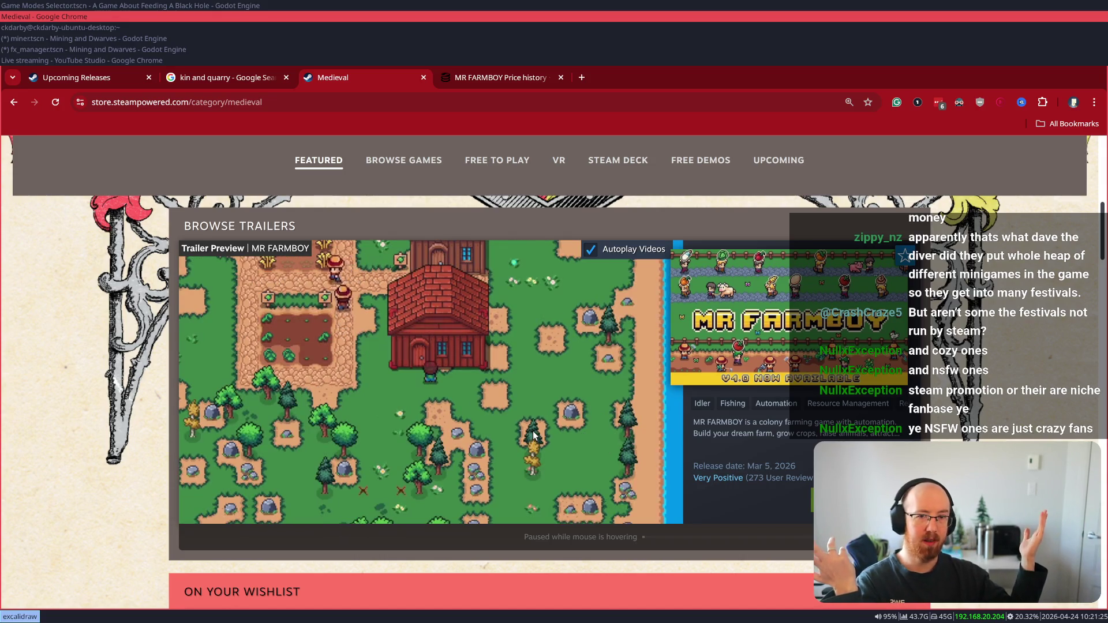
pyautogui.click(532, 432)
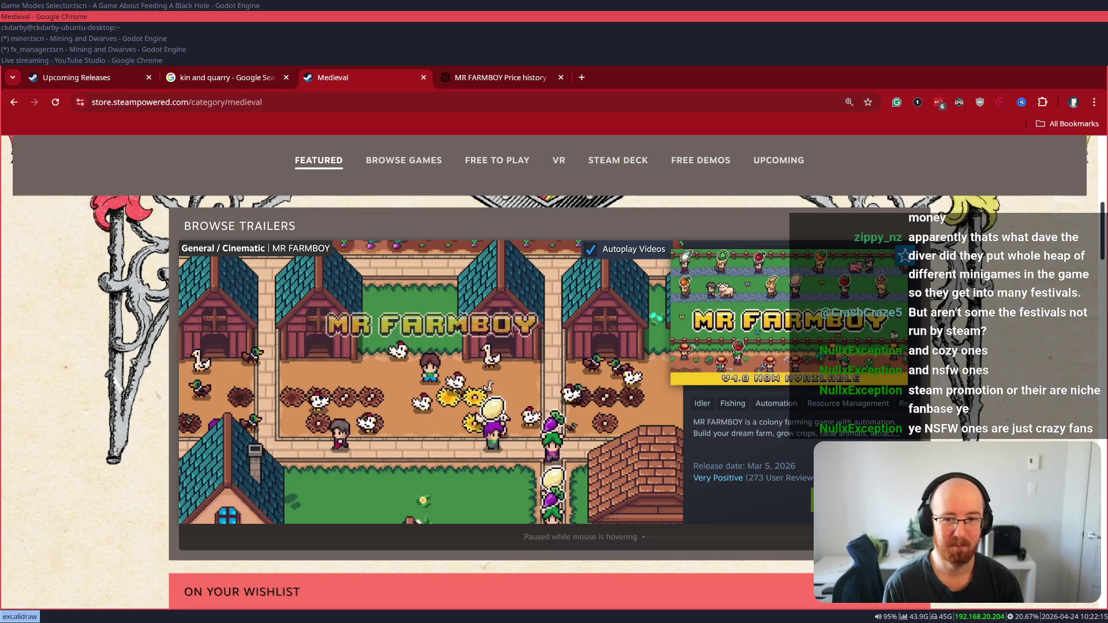
pyautogui.click(532, 431)
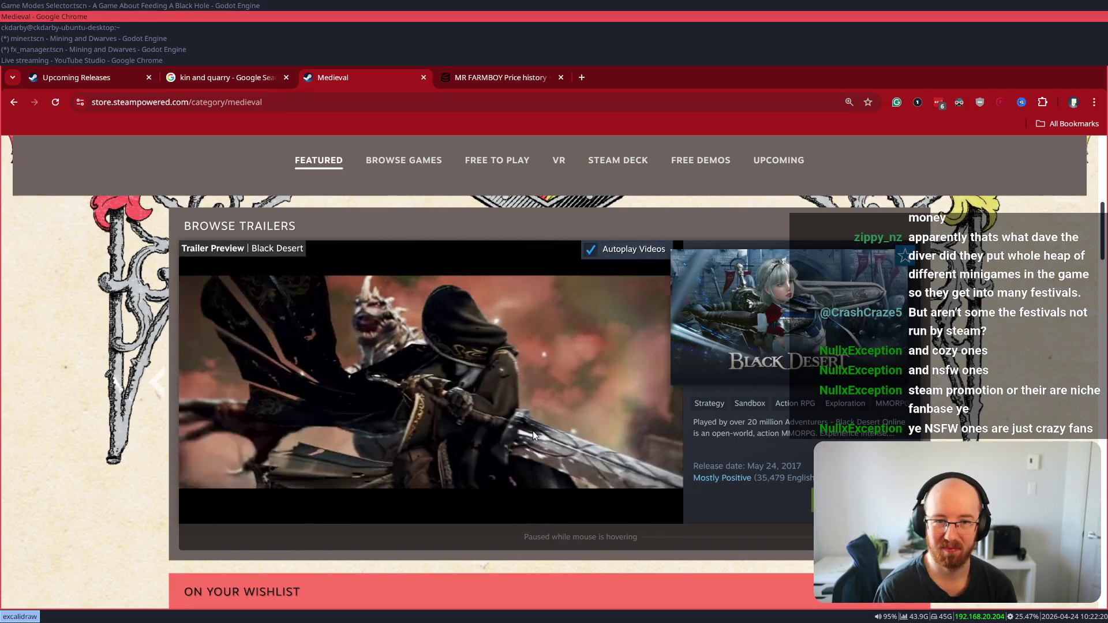
# - Close the Medieval category and MR FARMBOY price history tabs, then the Chrome window
pyautogui.hotkey('ctrl', 'w')
pyautogui.hotkey('ctrl', 'w')
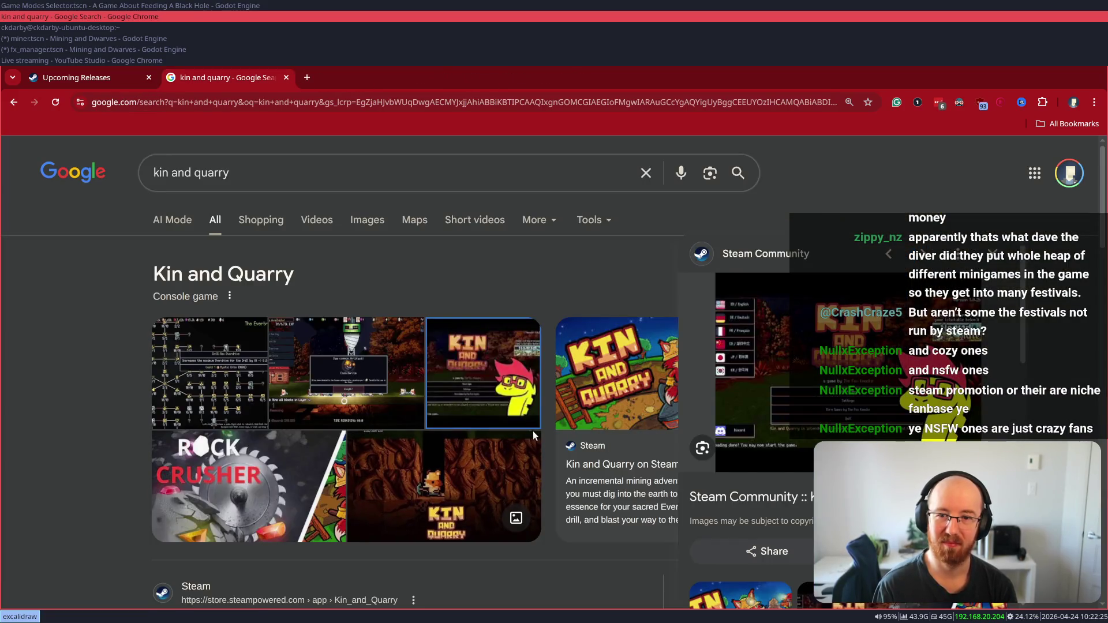
pyautogui.hotkey('ctrl', 'w')
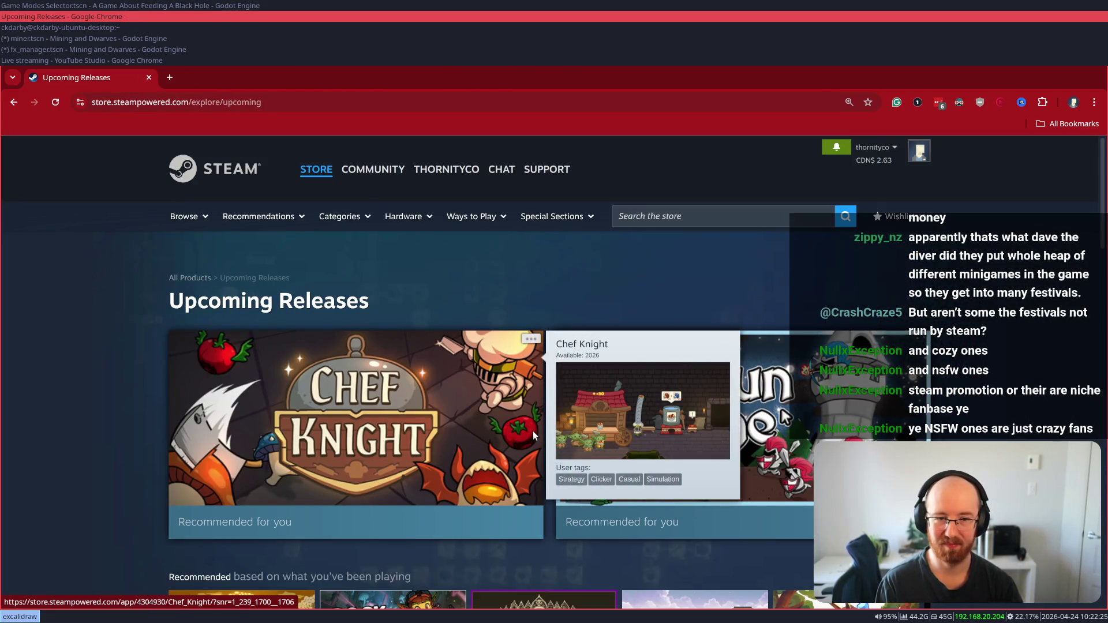
pyautogui.scroll(-8, 117, 299)
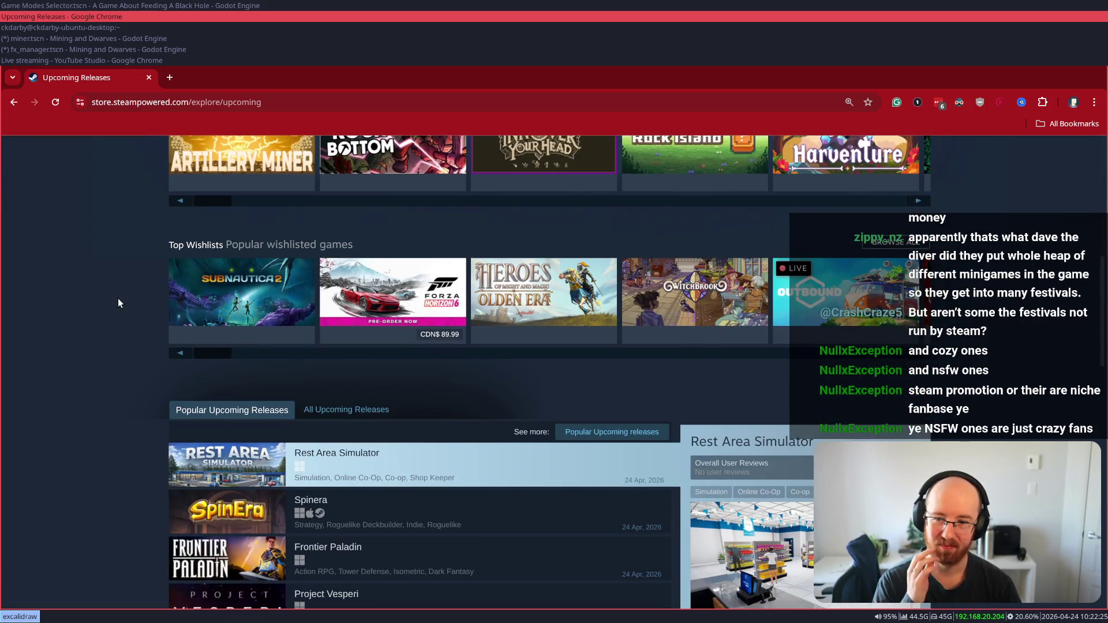
pyautogui.scroll(-5, 114, 302)
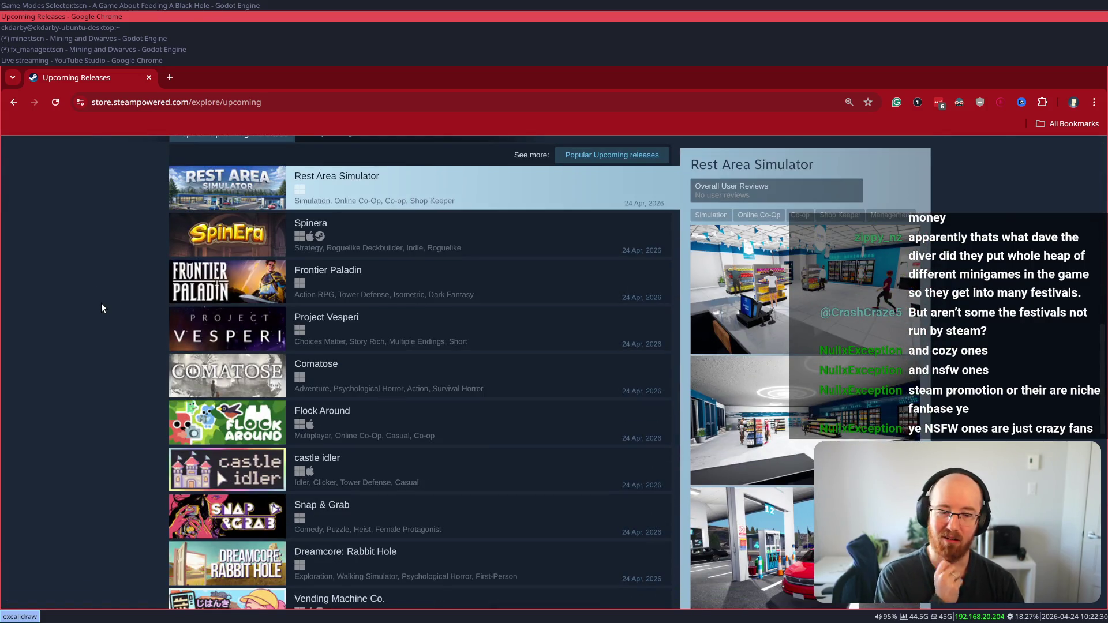
pyautogui.hotkey('ctrl', 'w')
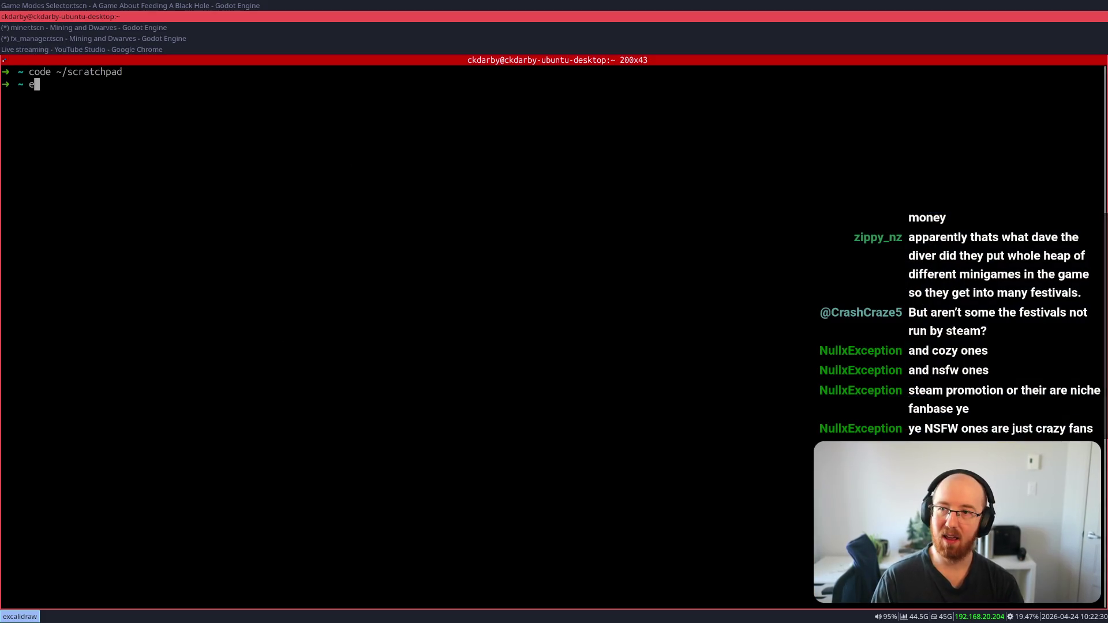
# - Launch Godot and open the A Game About Feeding A Black Hole project in its editor
pyautogui.press('super+w')
pyautogui.write('godot')
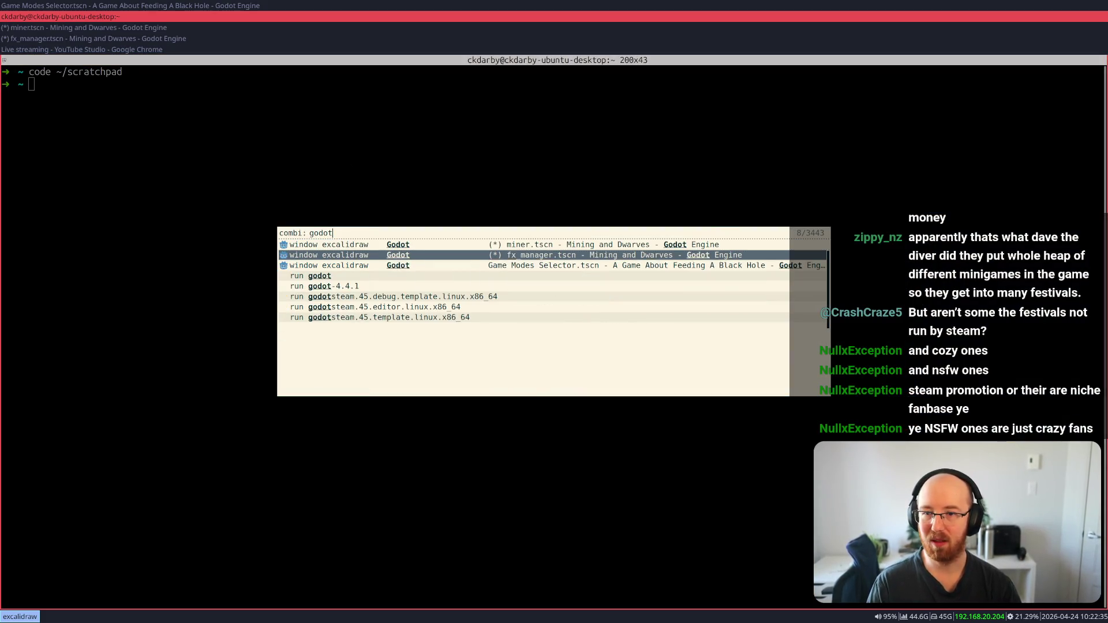
pyautogui.press('Escape')
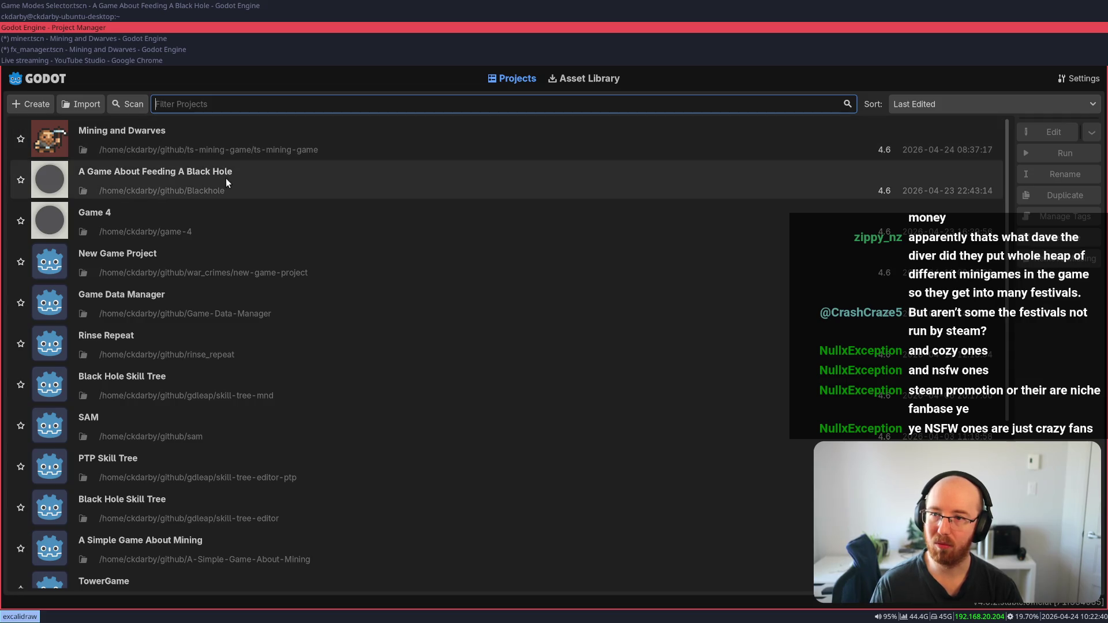
pyautogui.doubleClick(227, 179)
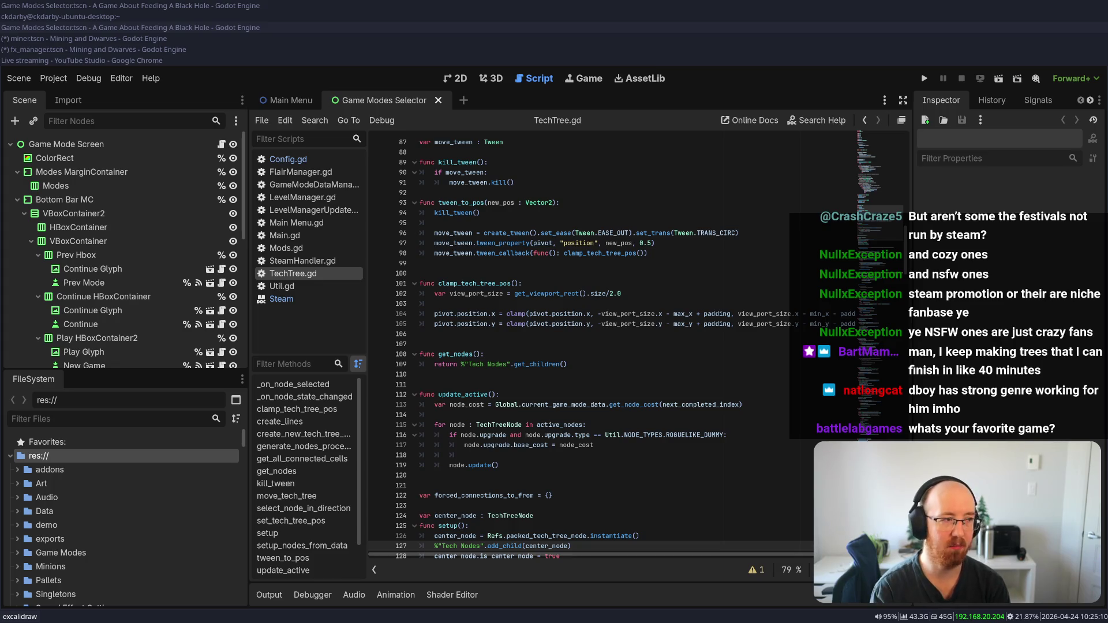
pyautogui.click(106, 25)
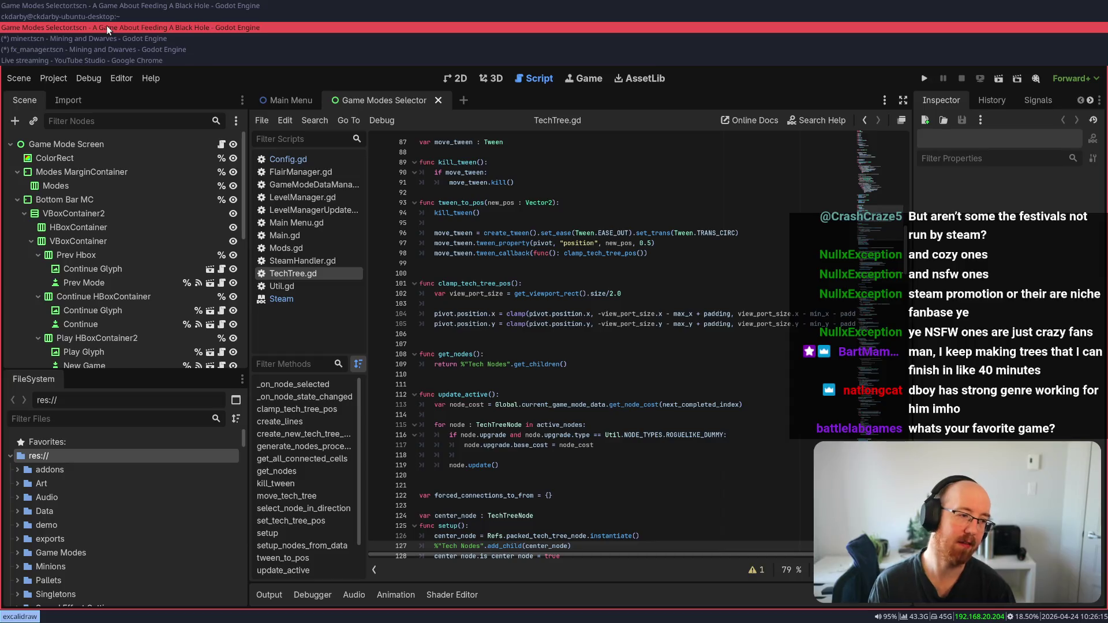
pyautogui.hotkey('ctrl', 'alt', 'o')
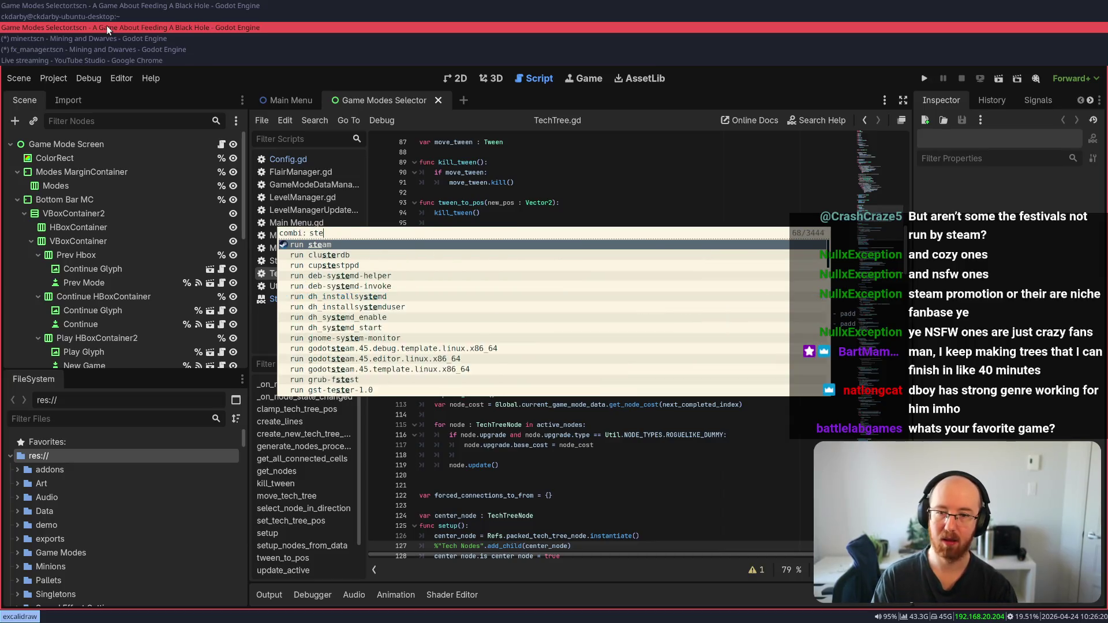
# - Launch Steam, bring its window to the front and maximize it
pyautogui.press('Escape')
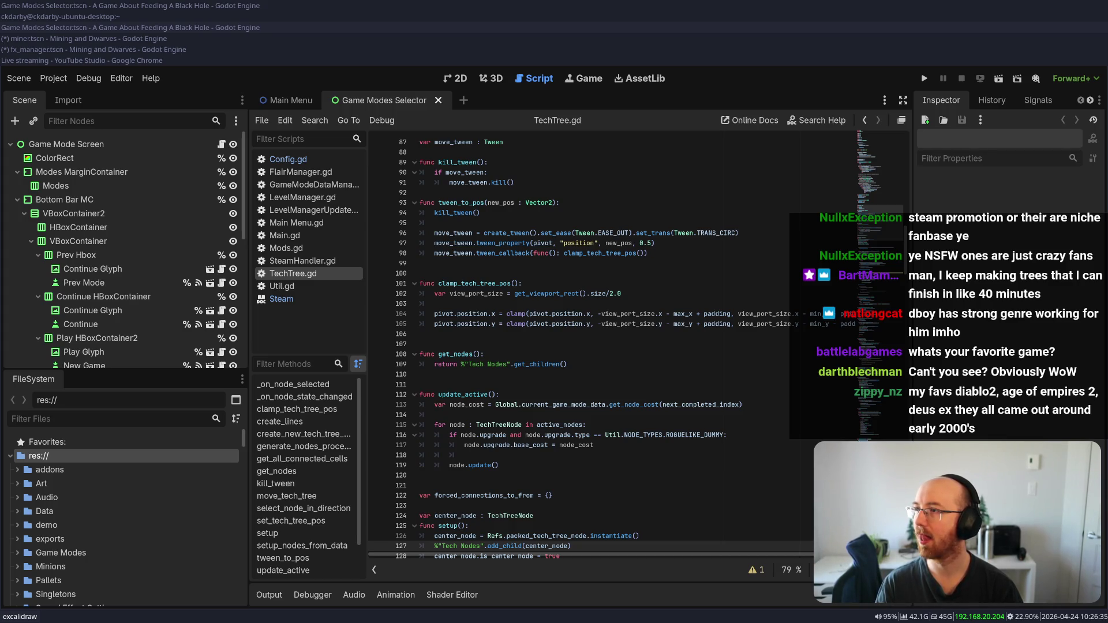
pyautogui.hotkey('alt', 'Tab')
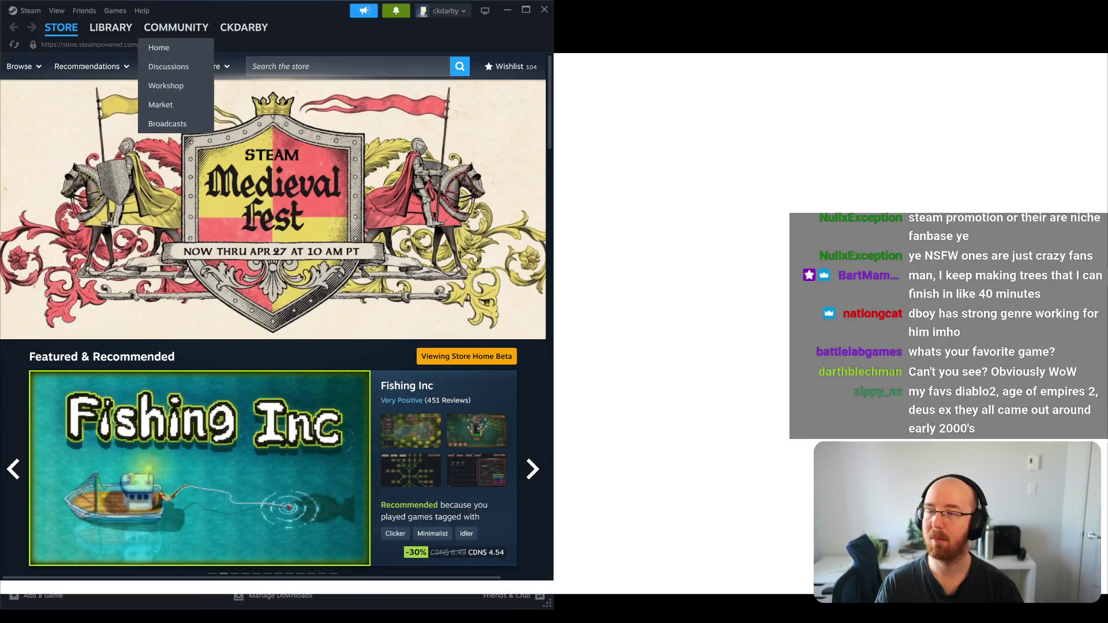
pyautogui.press('super+Up')
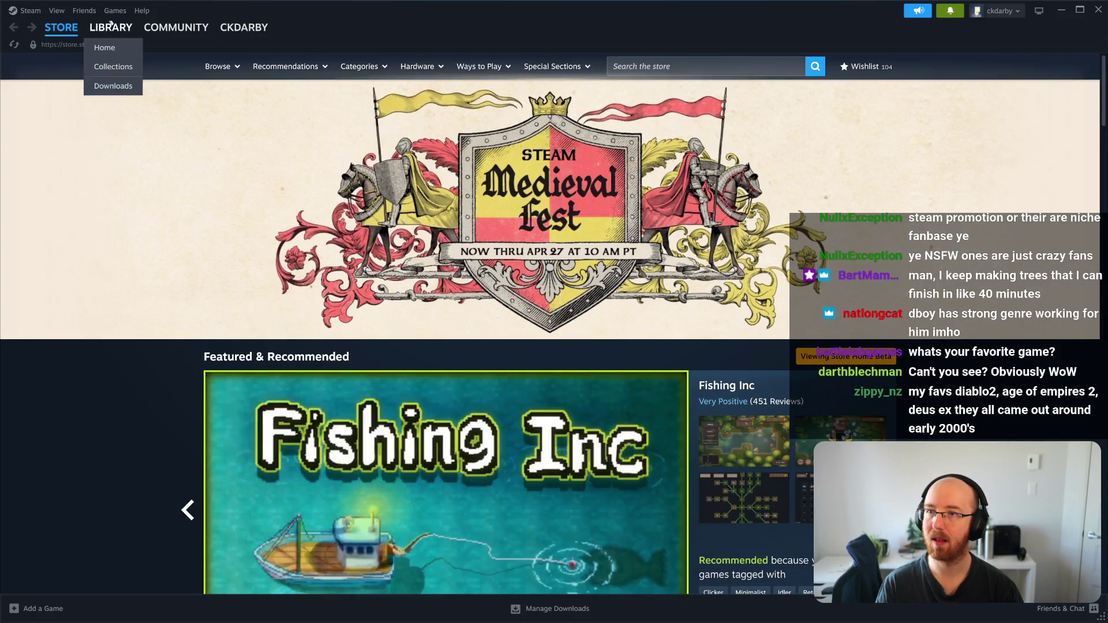
# - Switch to the Library home, opening and closing the filter options without applying any
pyautogui.click(111, 26)
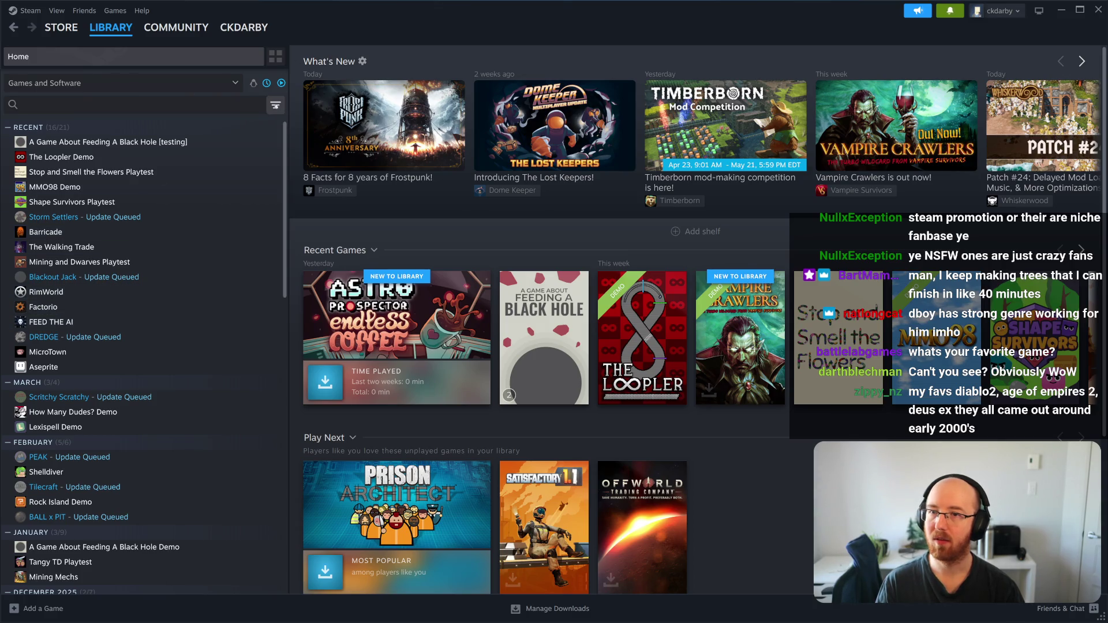
pyautogui.click(275, 105)
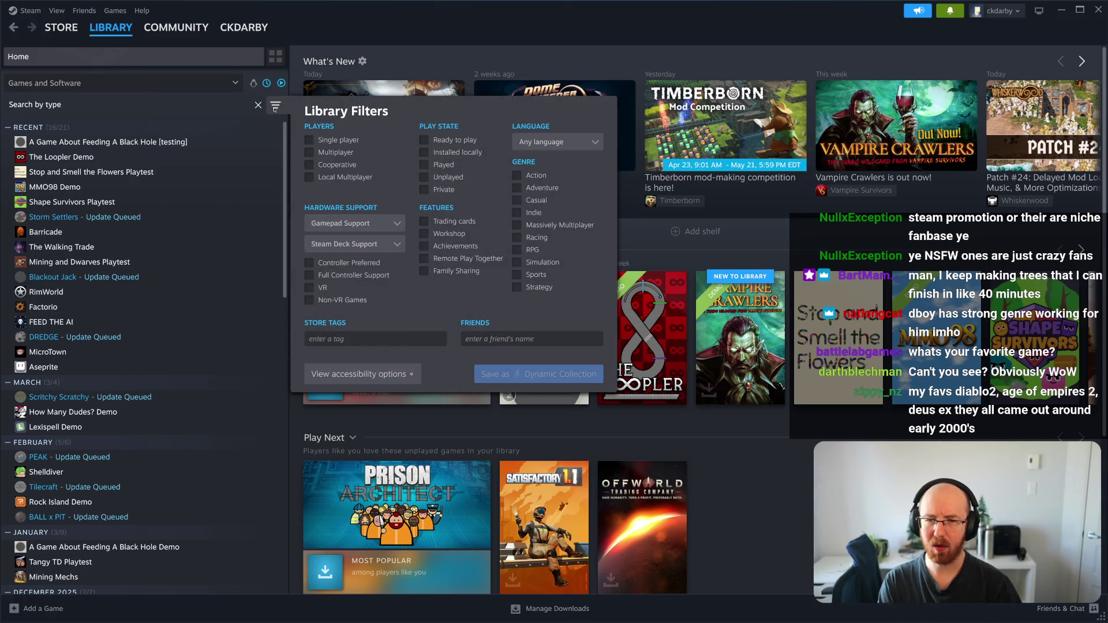
pyautogui.click(259, 106)
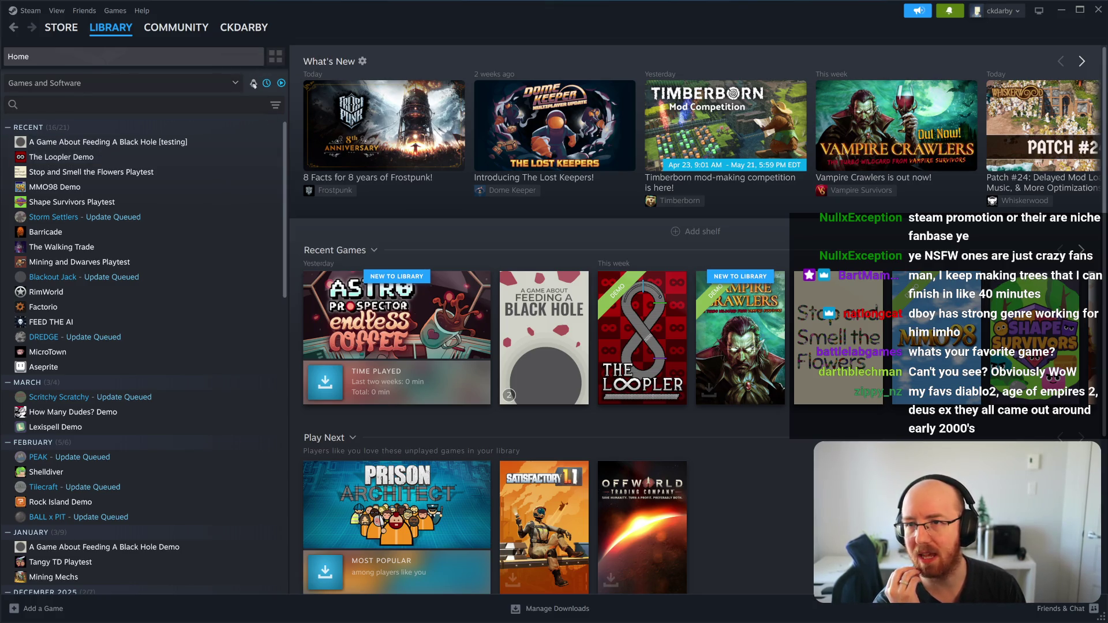
pyautogui.scroll(-15, 232, 485)
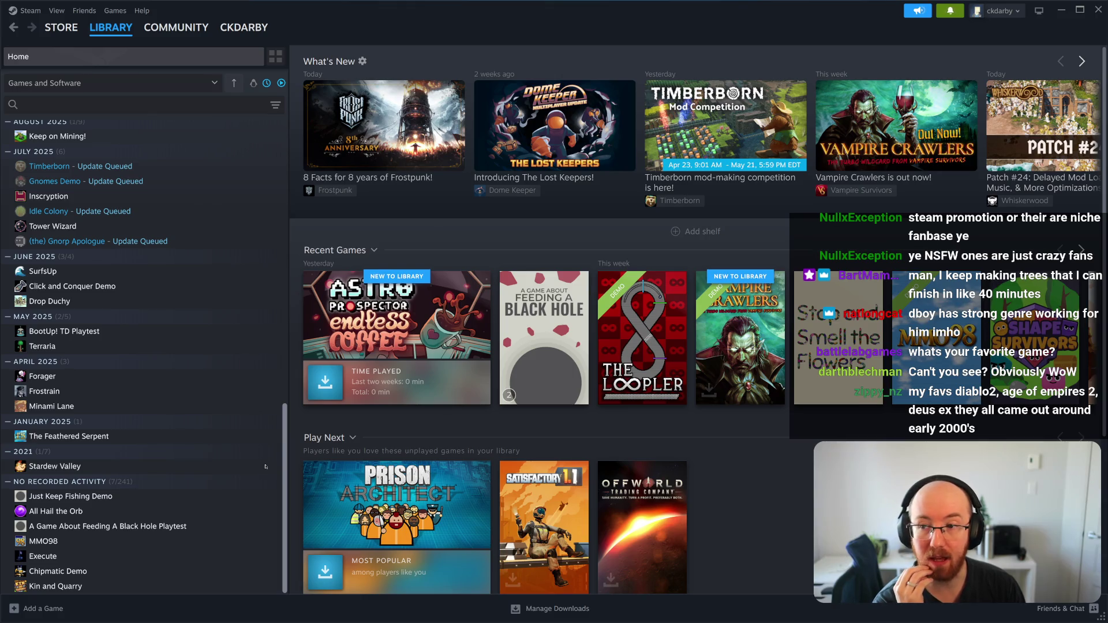
pyautogui.scroll(2, 272, 415)
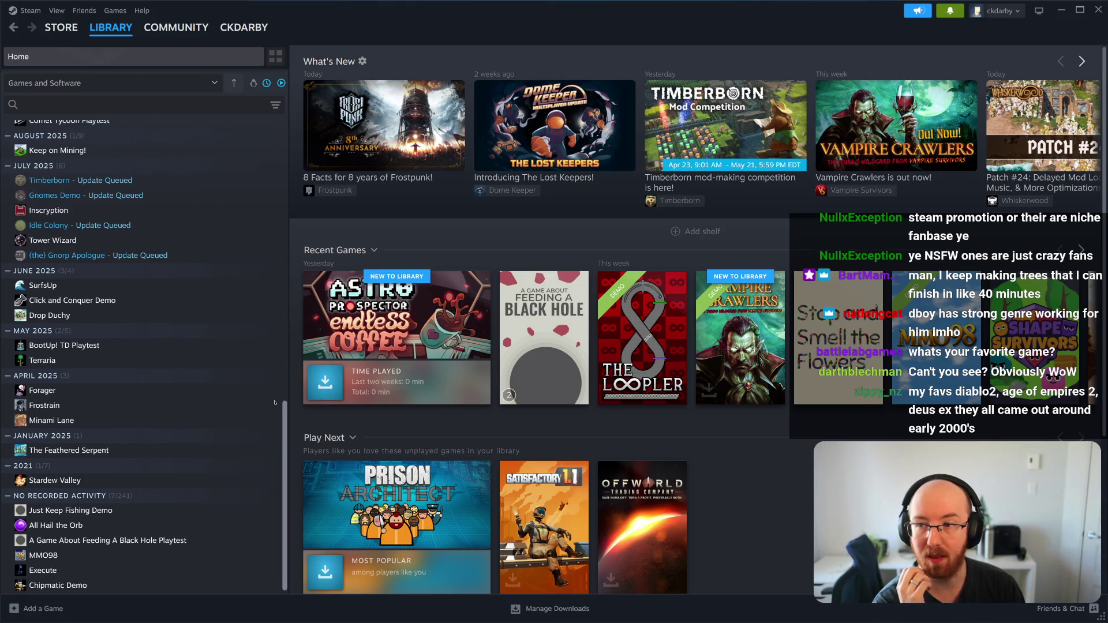
pyautogui.scroll(3, 275, 390)
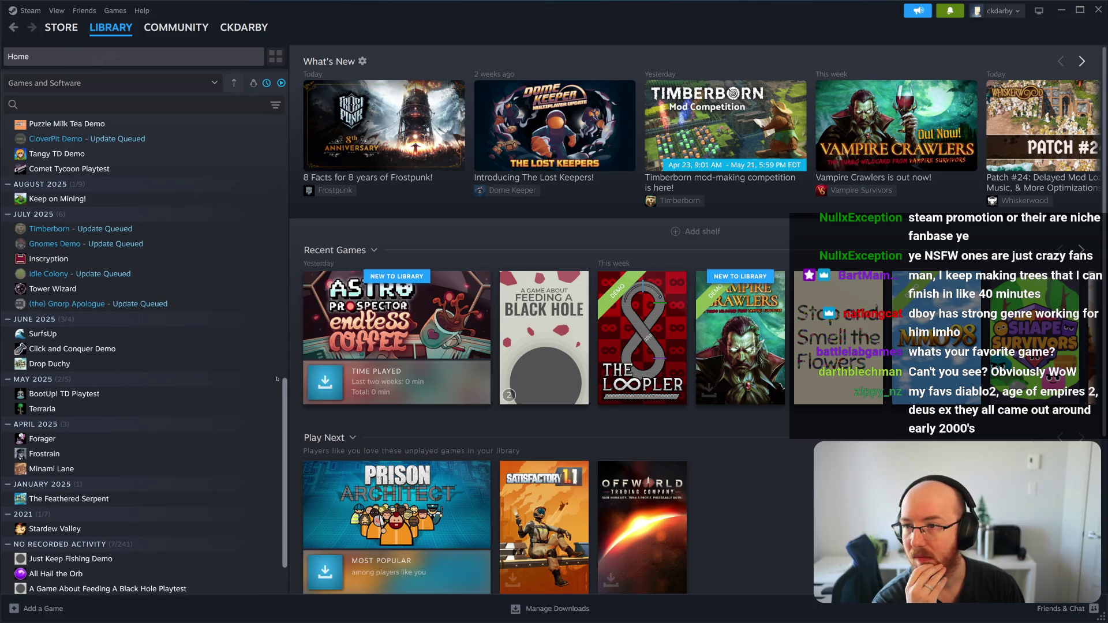
pyautogui.scroll(4, 279, 346)
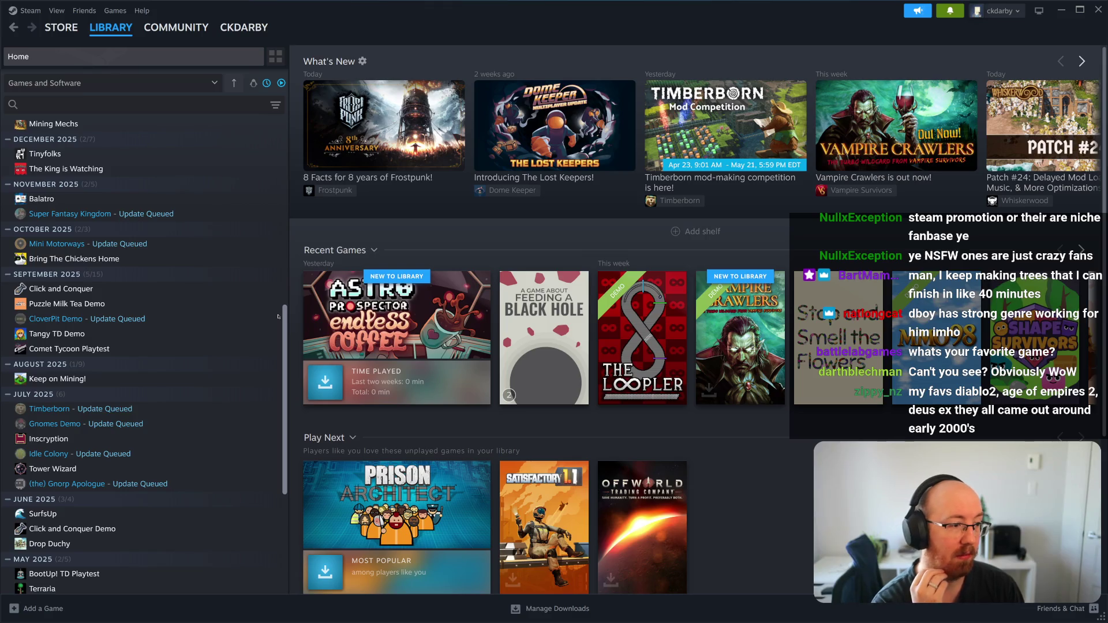
# - Look at Balatro's library page, then open The King is Watching's page
pyautogui.click(49, 199)
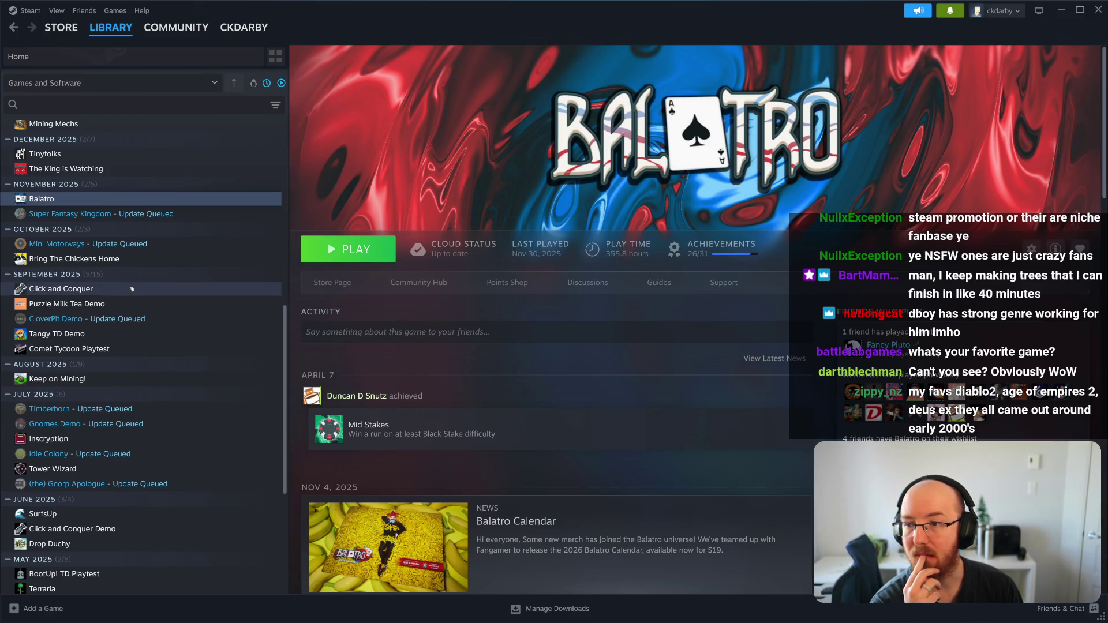
pyautogui.scroll(2, 131, 288)
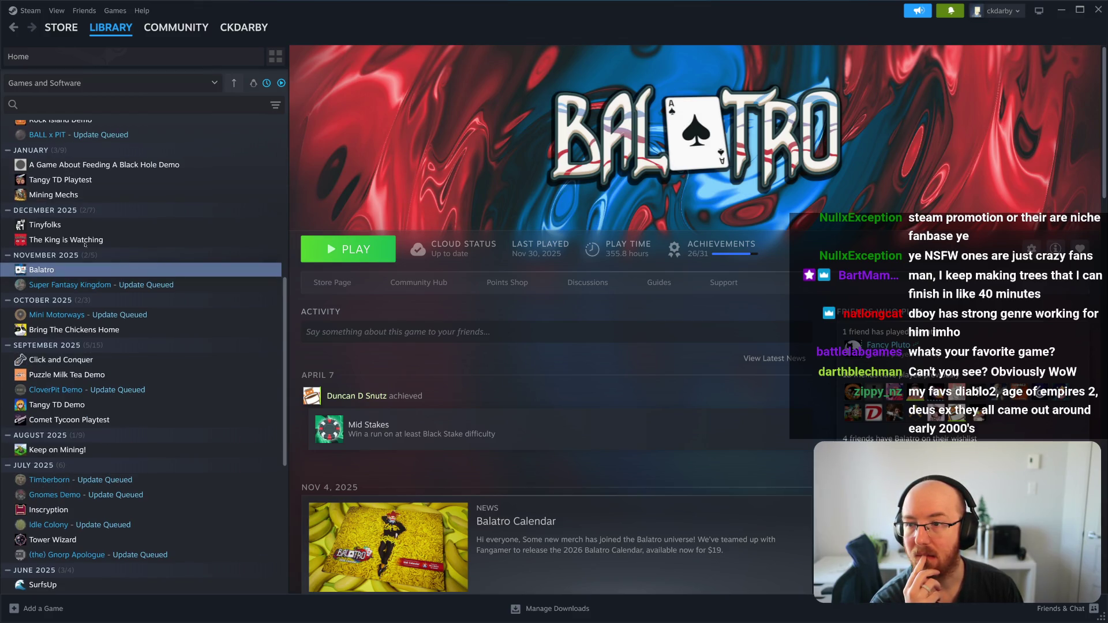
pyautogui.scroll(2, 85, 245)
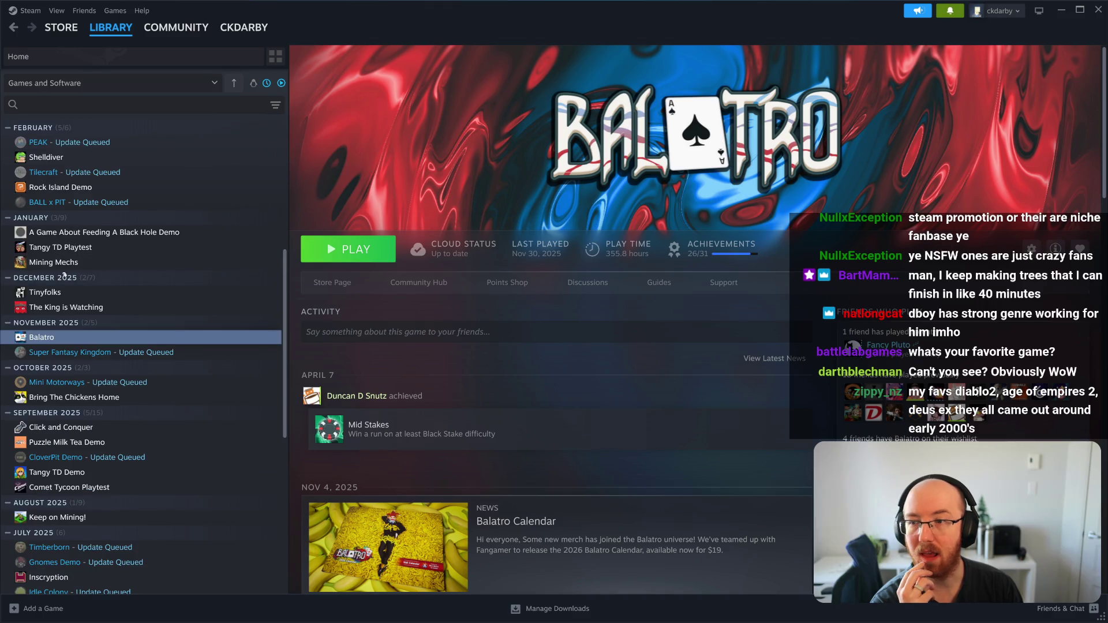
pyautogui.click(64, 308)
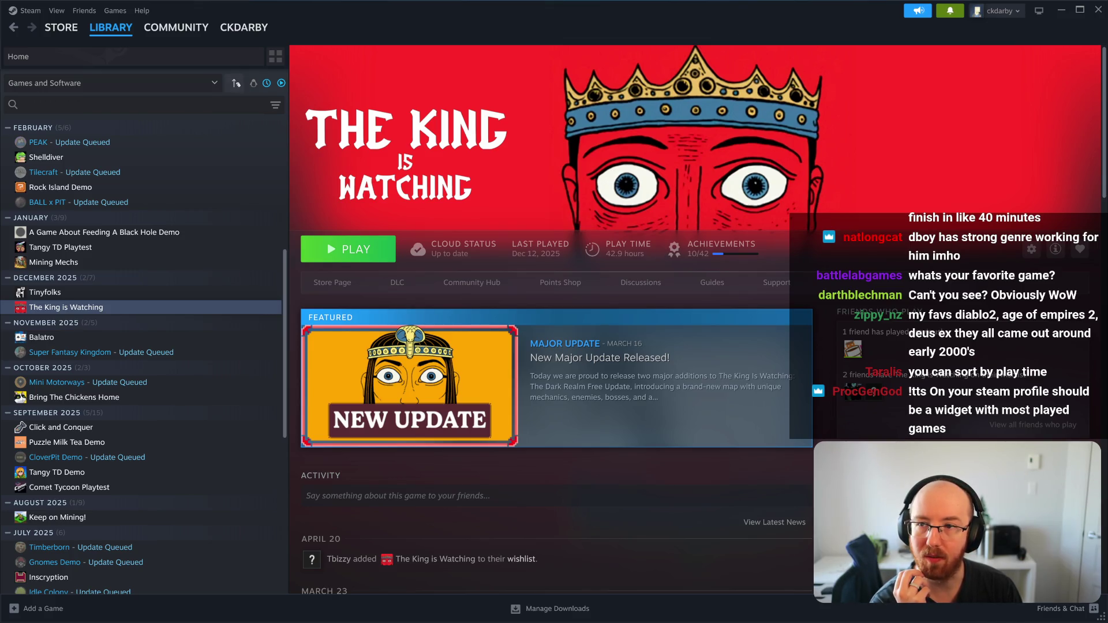
# - Show only ready-to-play games, jump the list to the top and open Library Filters
pyautogui.click(234, 84)
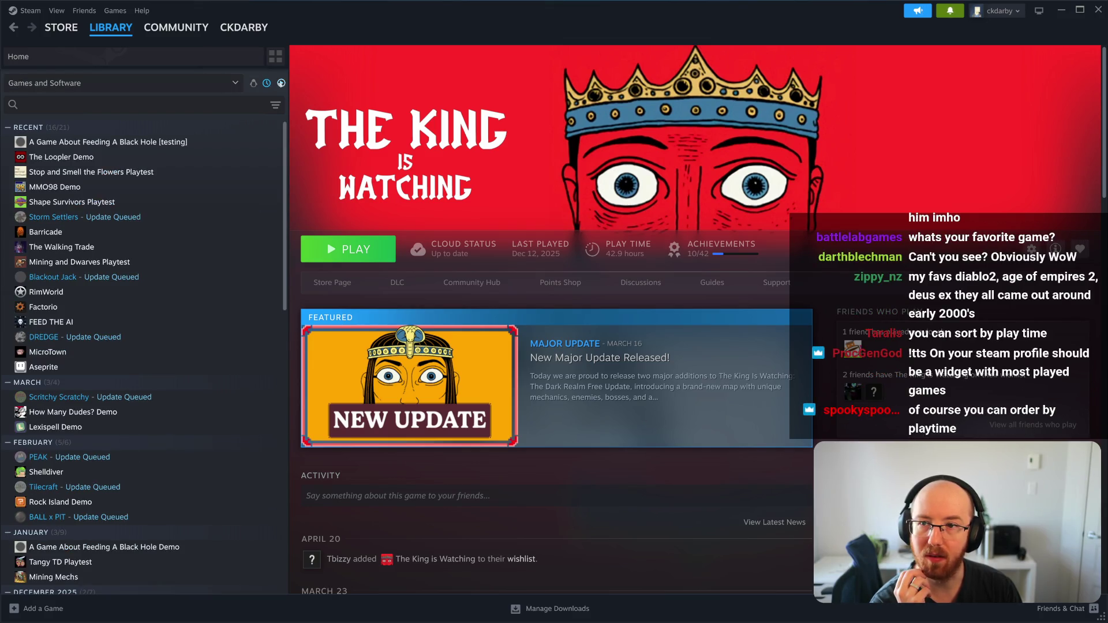
pyautogui.click(281, 83)
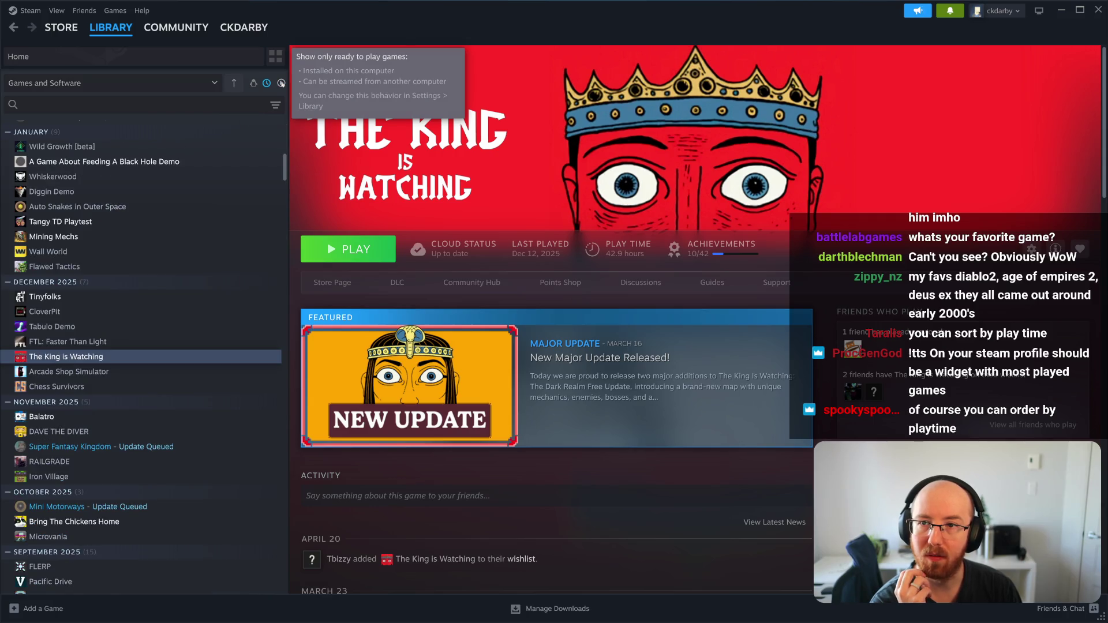
pyautogui.click(234, 83)
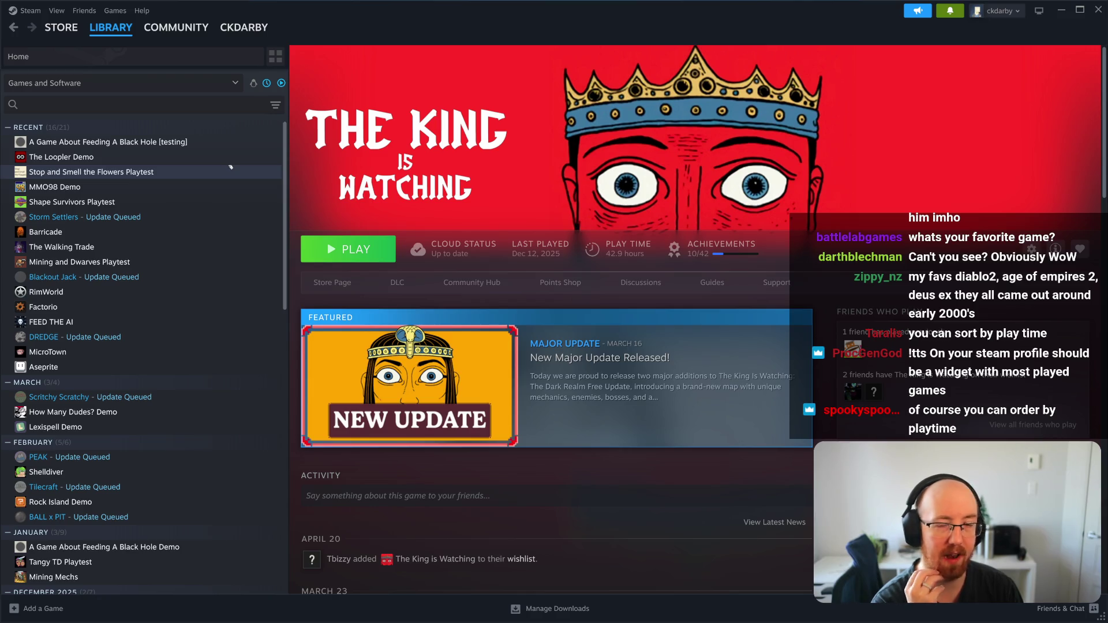
pyautogui.click(275, 105)
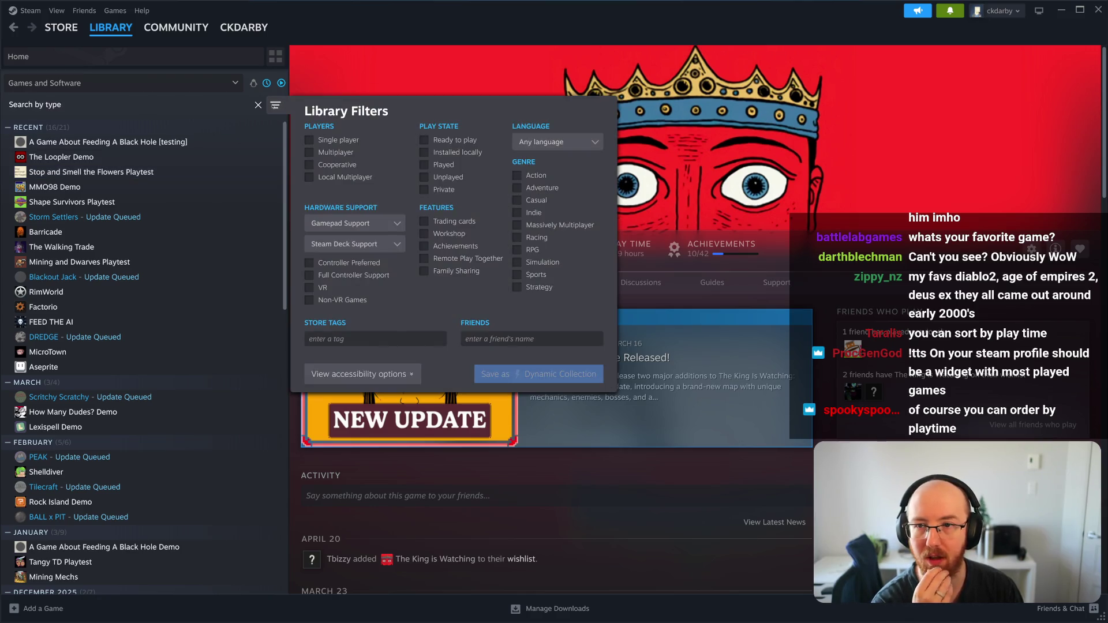
# - Tick Racing, close the filters, toggle the Games and Software dropdown, then focus library search
pyautogui.click(517, 237)
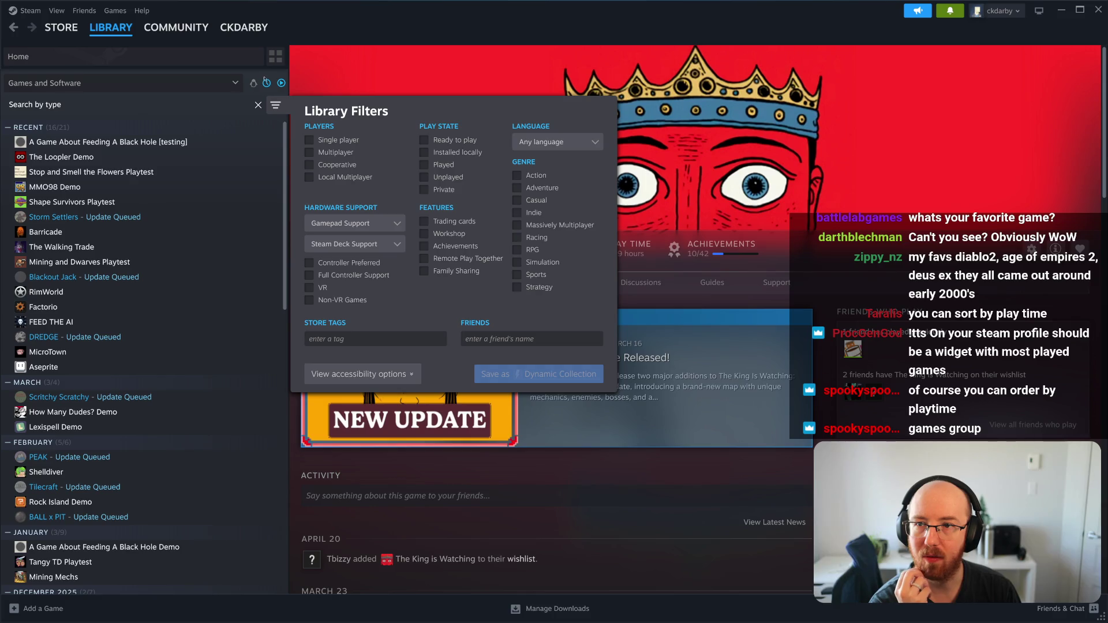
pyautogui.click(237, 85)
pyautogui.click(228, 89)
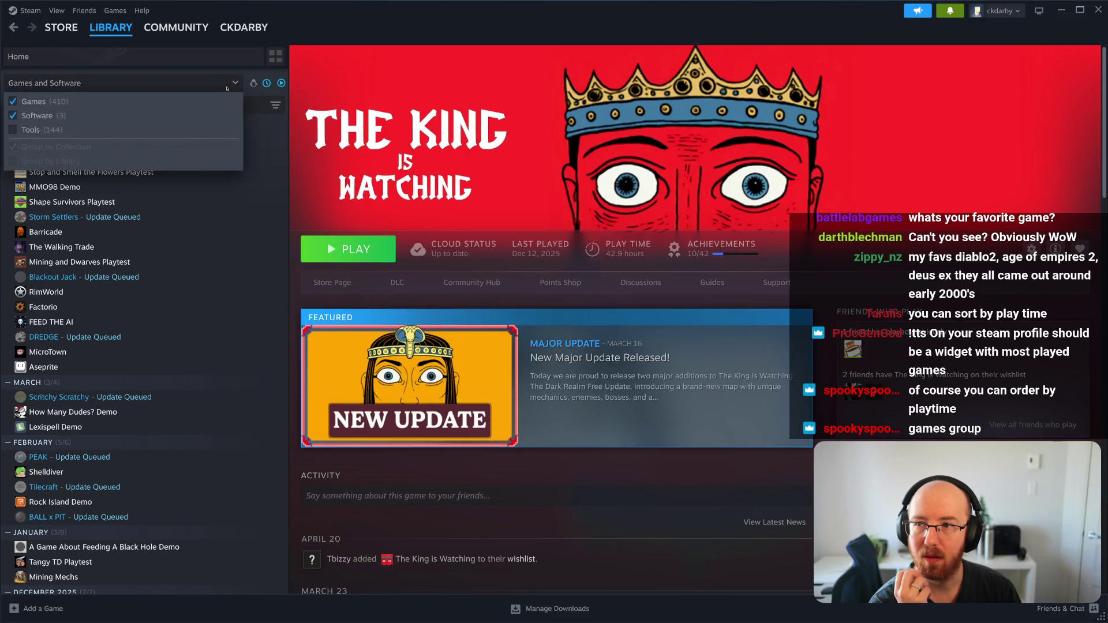
pyautogui.click(227, 89)
pyautogui.click(228, 87)
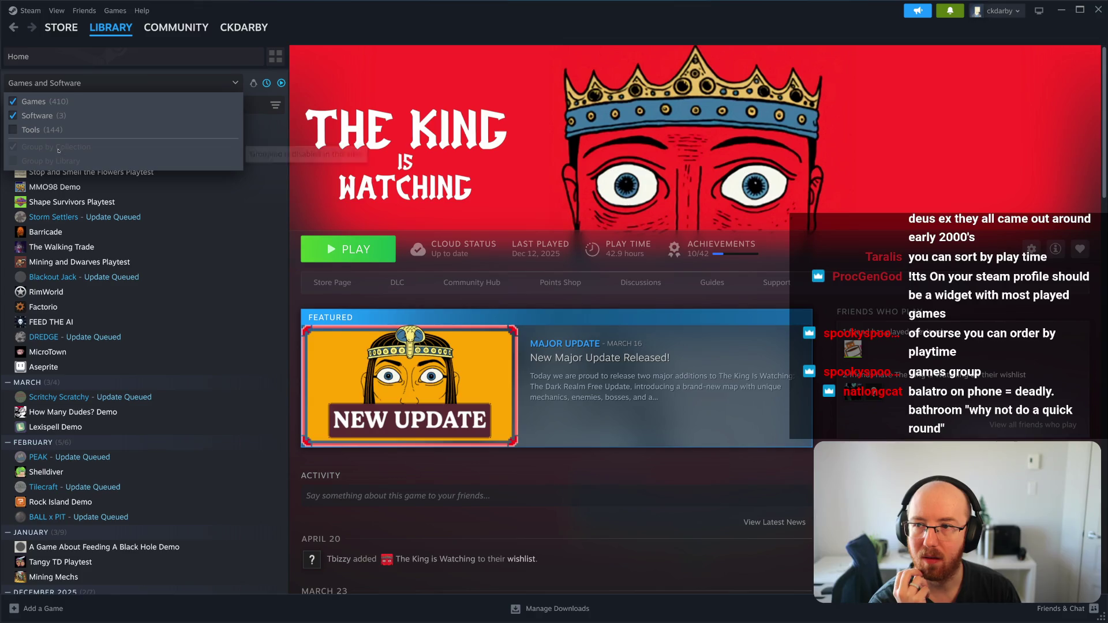
pyautogui.click(203, 82)
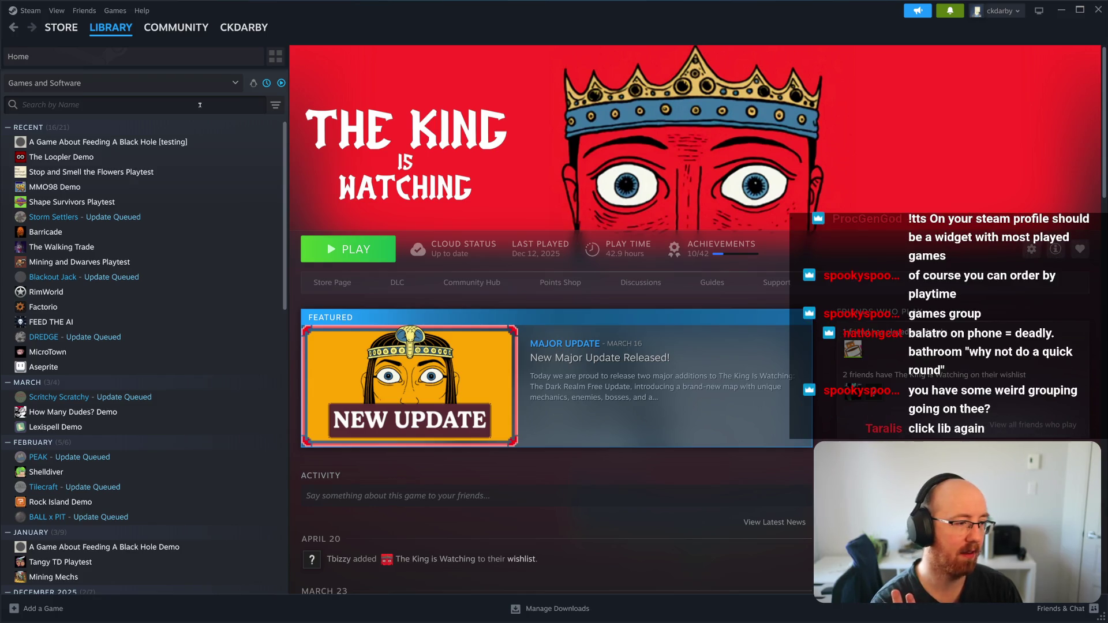
pyautogui.click(200, 104)
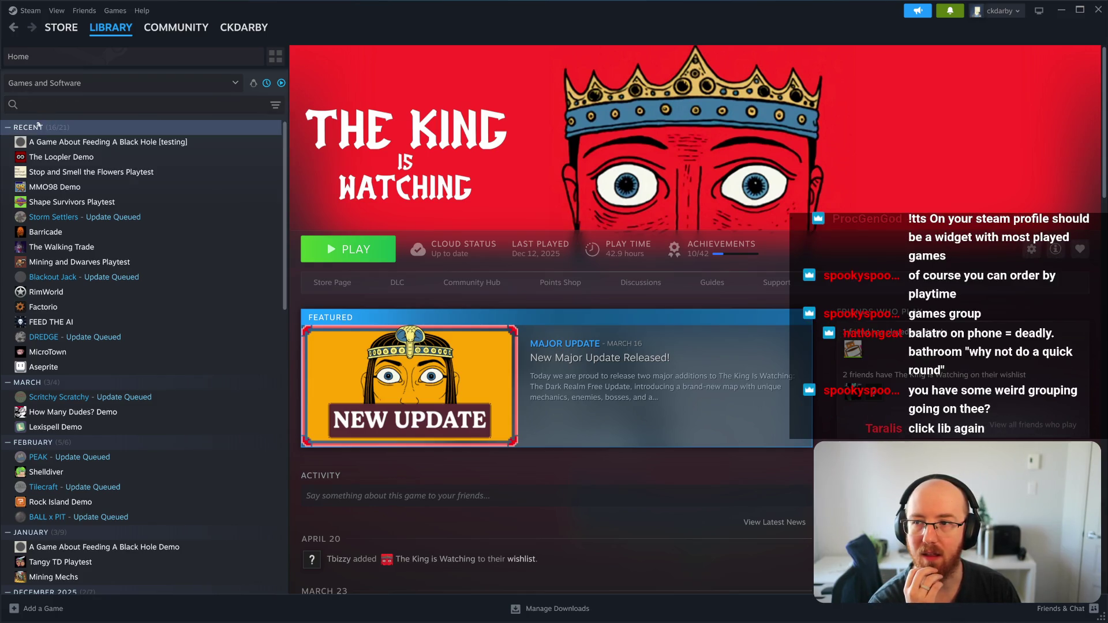
# - Open the Library home, glance at What's New settings, maximize Steam and sort games alphabetically
pyautogui.click(116, 29)
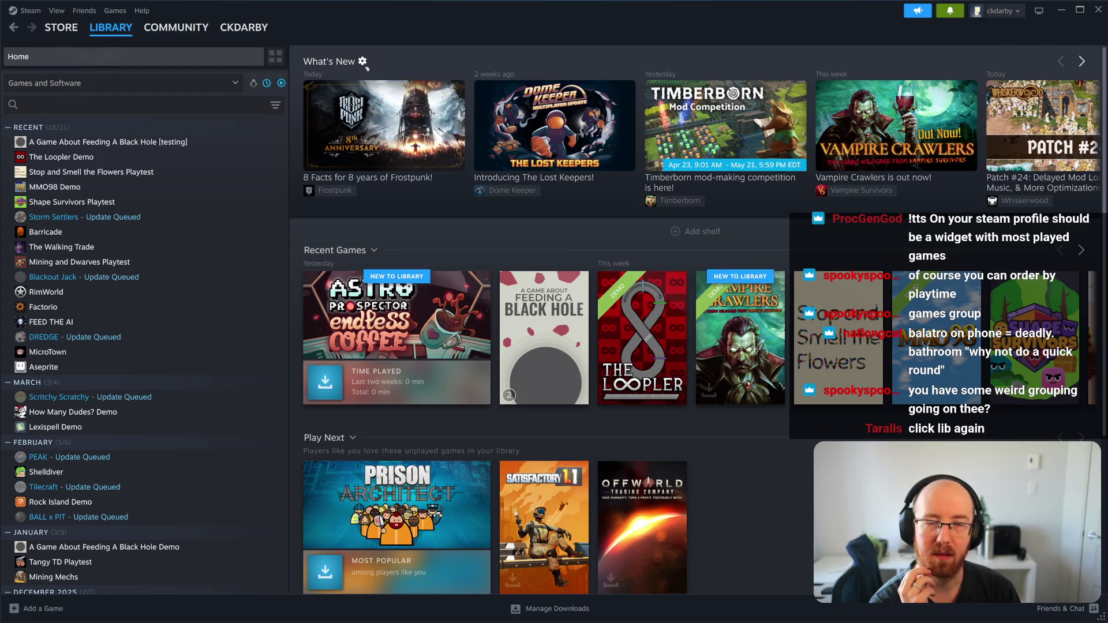
pyautogui.click(364, 62)
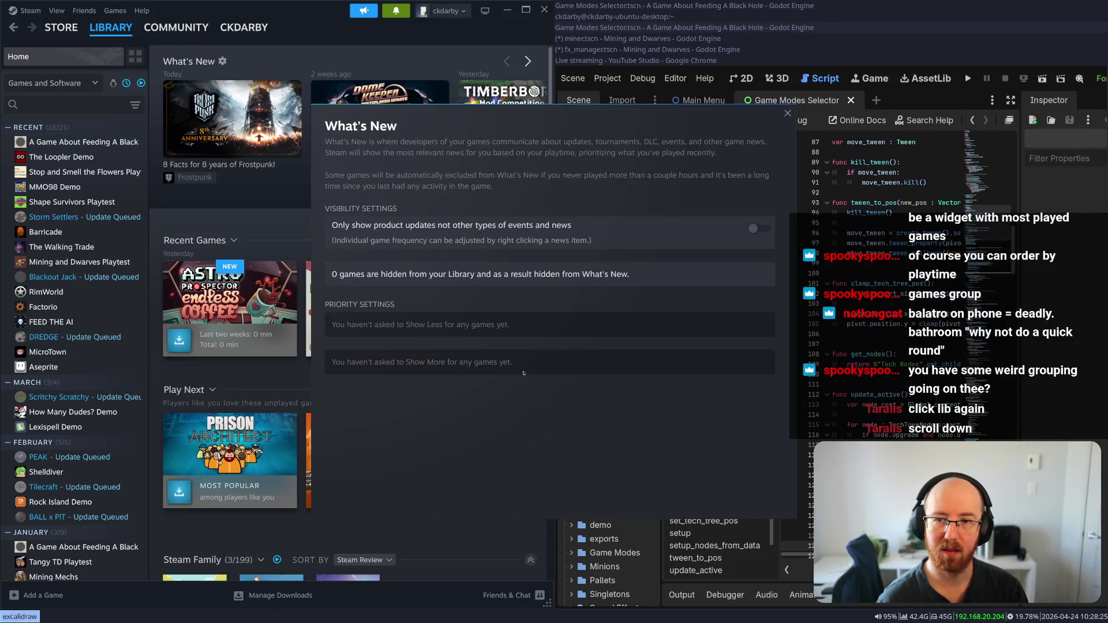
pyautogui.press('Escape')
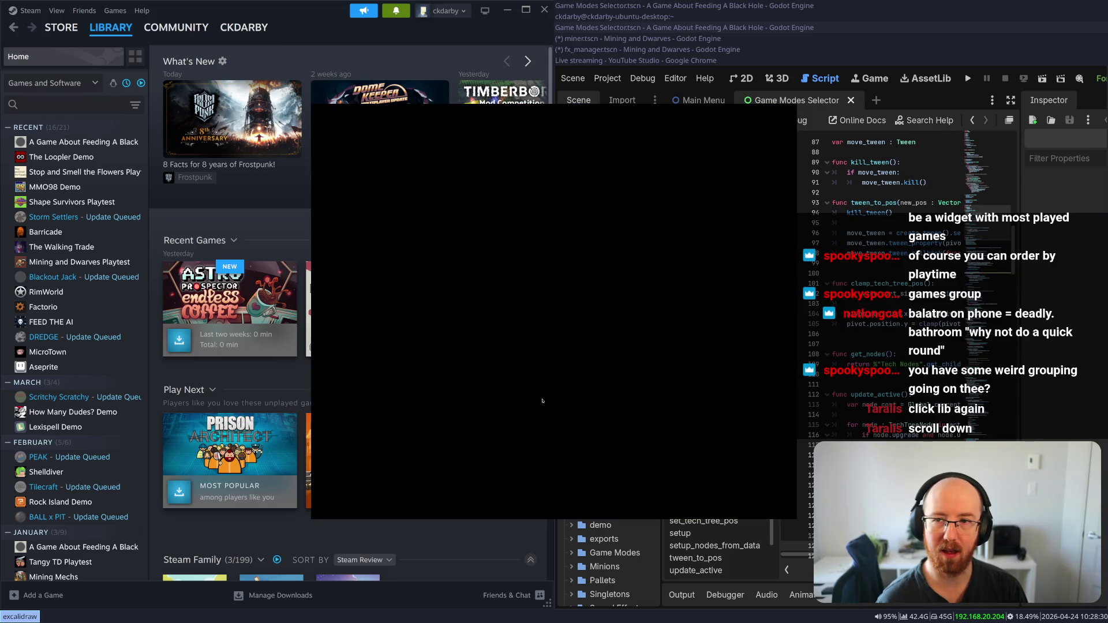
pyautogui.doubleClick(323, 41)
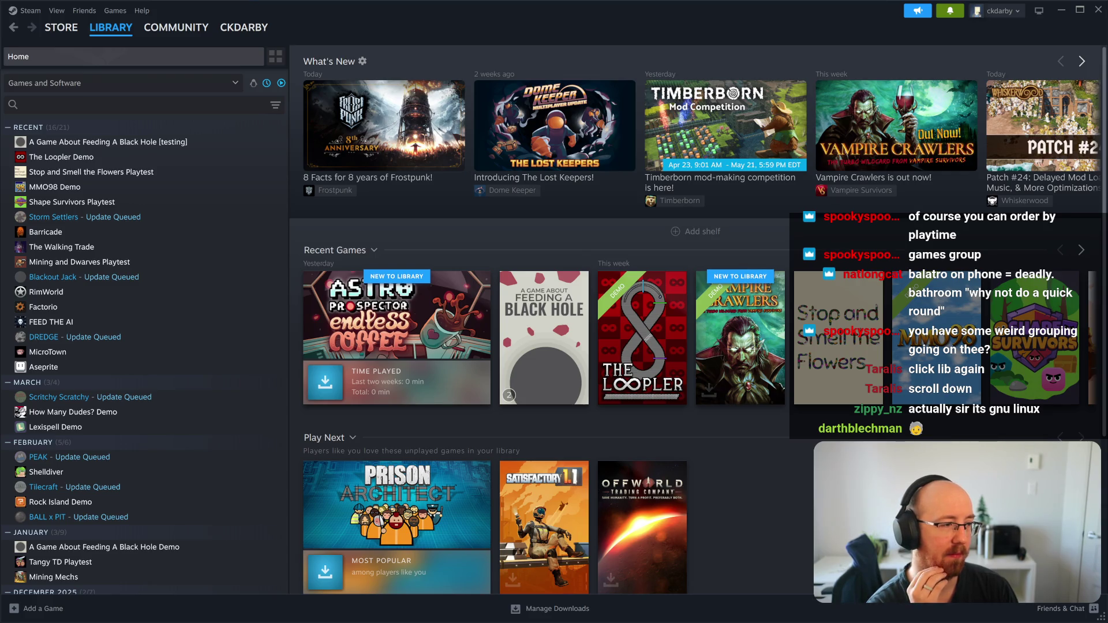
pyautogui.click(266, 83)
# - Include uninstalled games so the library lists all 406 Uncategorized titles alphabetically
pyautogui.scroll(-5, 271, 97)
pyautogui.scroll(5, 86, 208)
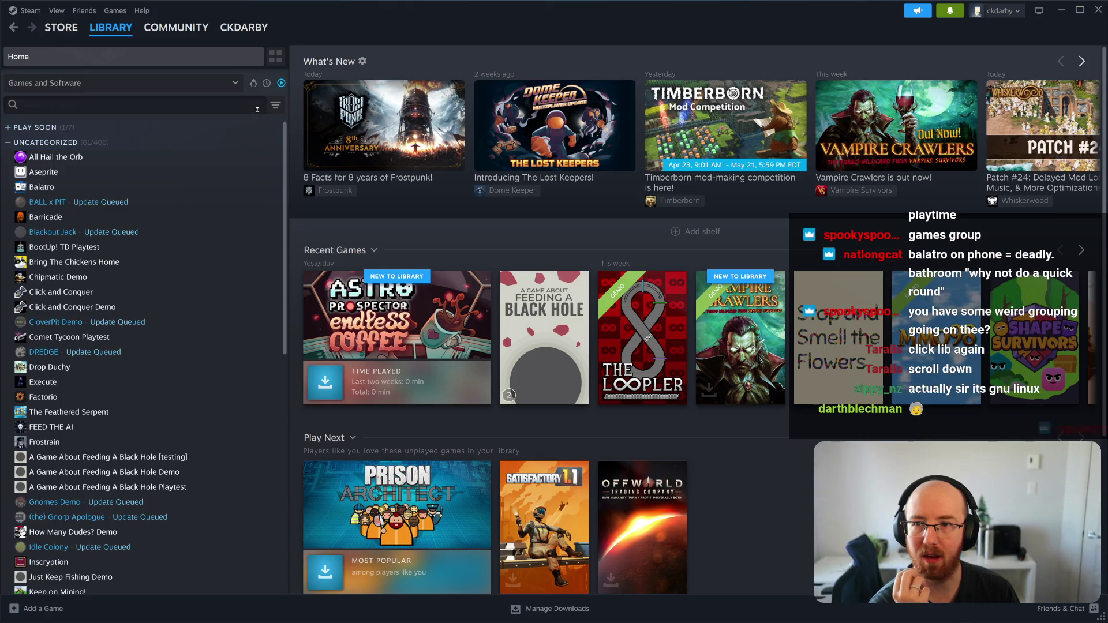
pyautogui.click(275, 105)
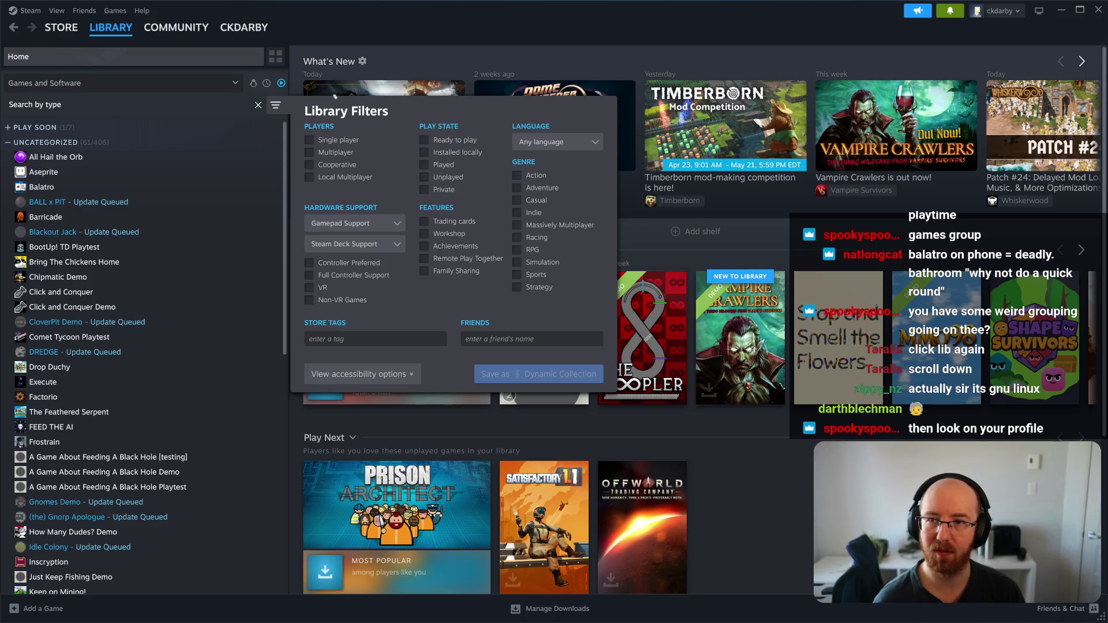
pyautogui.click(275, 105)
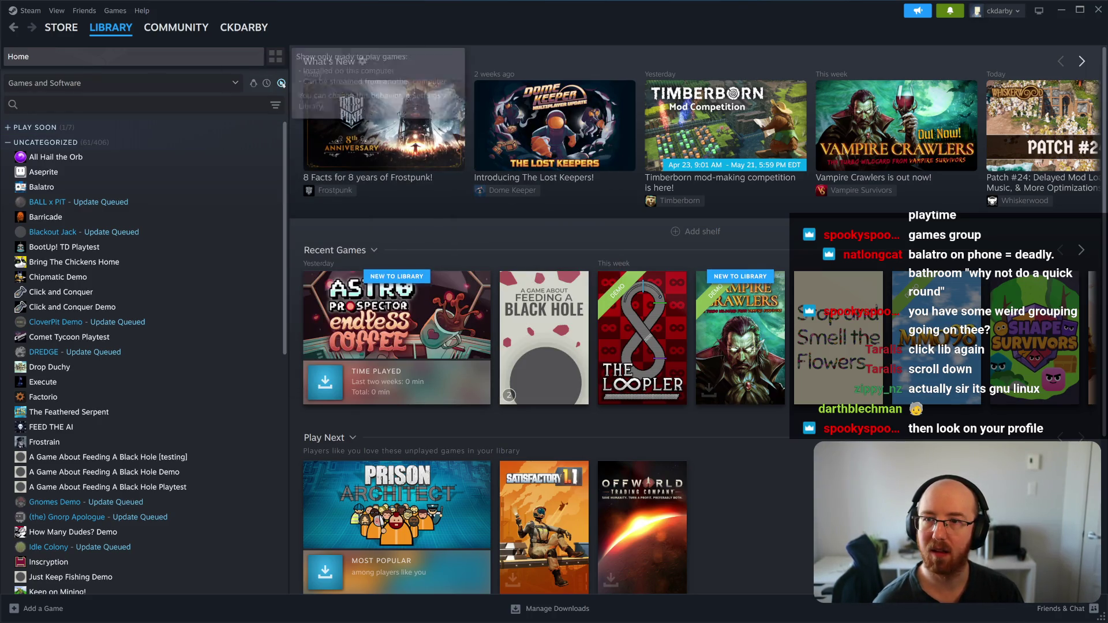
pyautogui.click(281, 83)
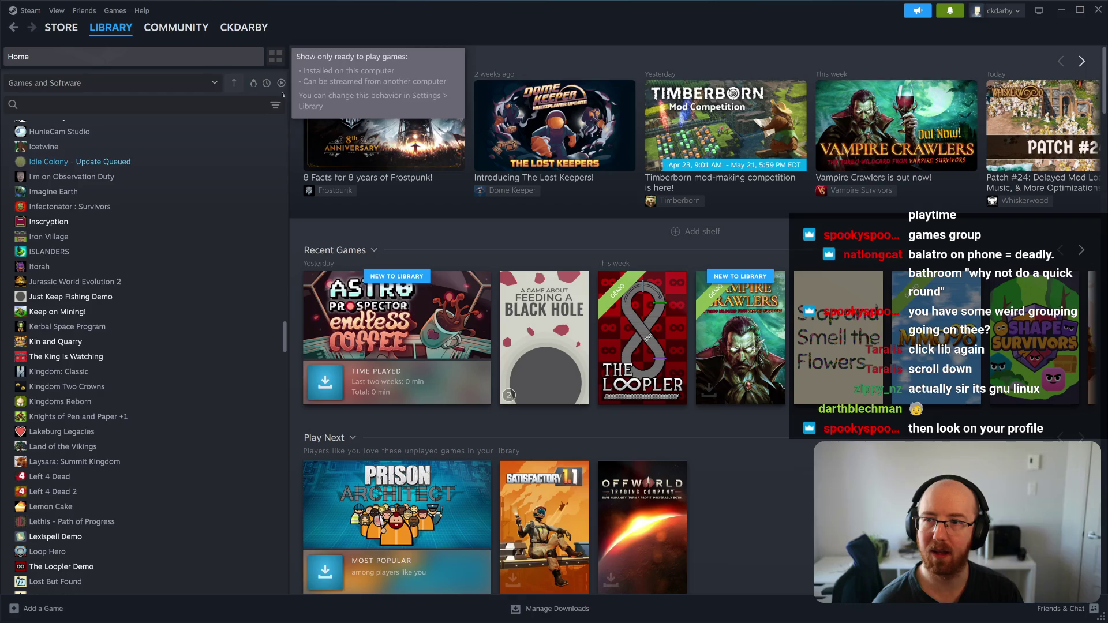
# - Review the full alphabetical list, starting with 911 Operator, and bring up the content type and grouping choices
pyautogui.scroll(-10, 157, 186)
pyautogui.scroll(15, 157, 186)
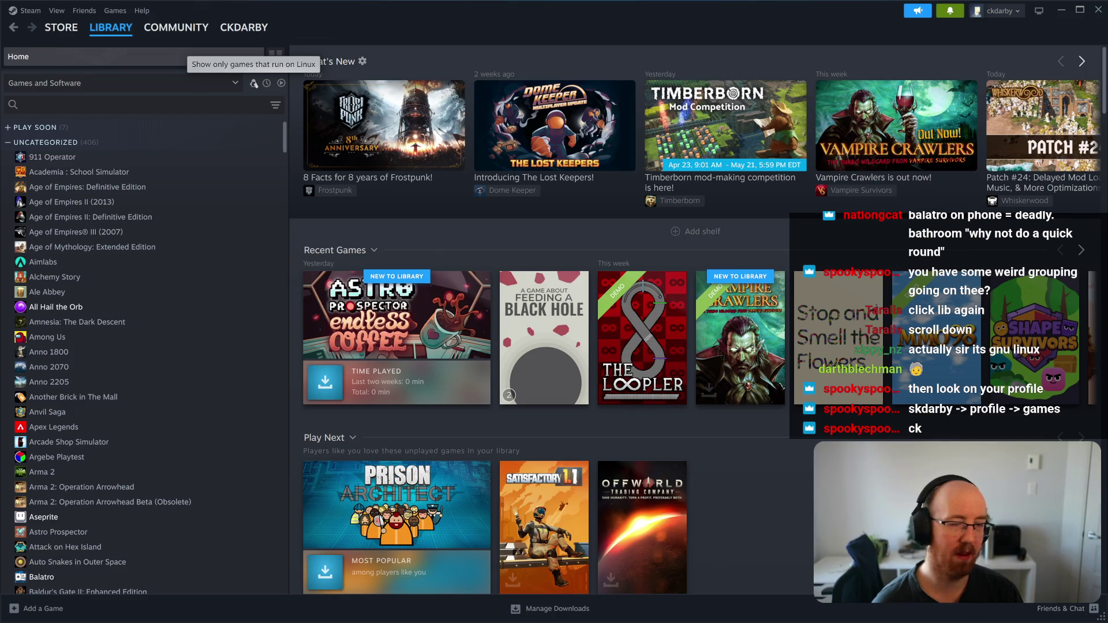
pyautogui.moveTo(254, 25)
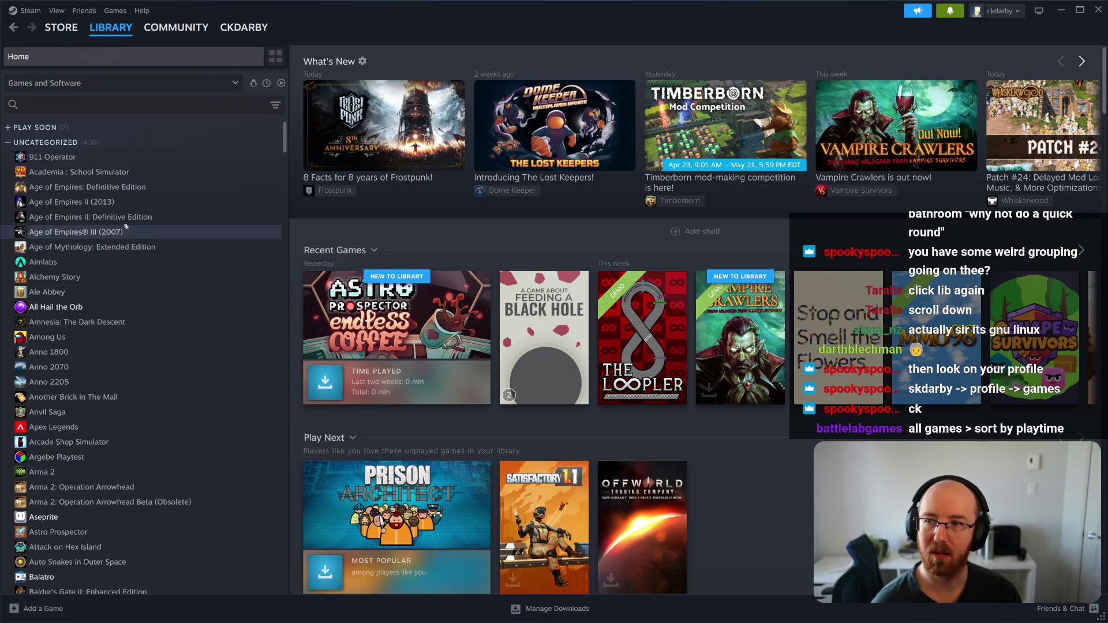
pyautogui.click(127, 83)
# - Go to your Steam profile page and open its full list of 158 owned games
pyautogui.click(127, 83)
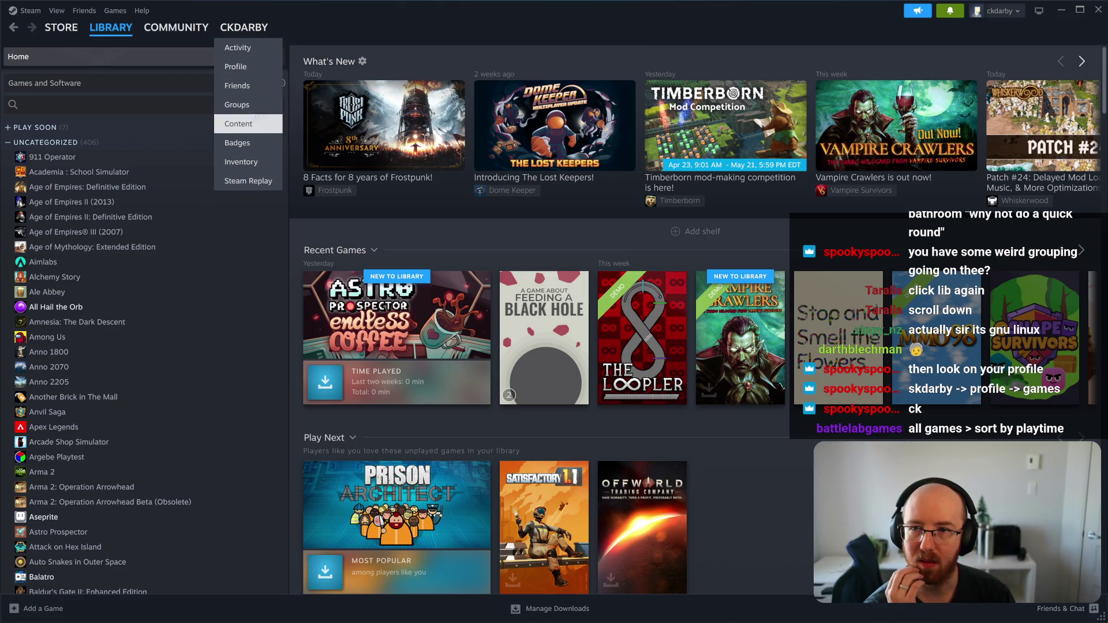
pyautogui.click(248, 72)
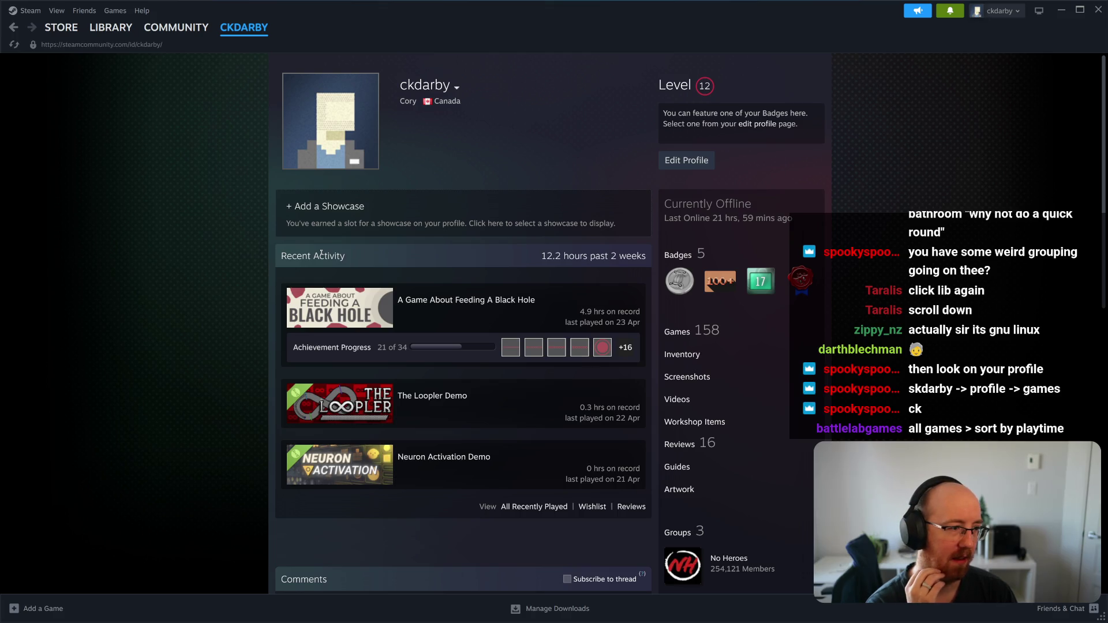
pyautogui.scroll(-2, 321, 253)
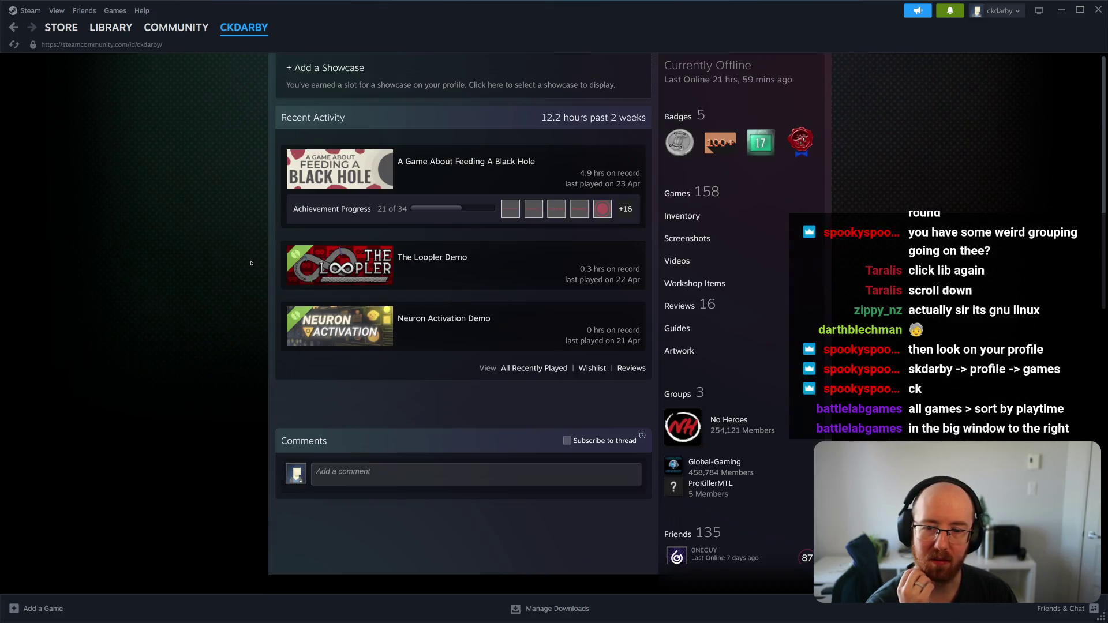
pyautogui.scroll(-2, 519, 231)
pyautogui.click(678, 124)
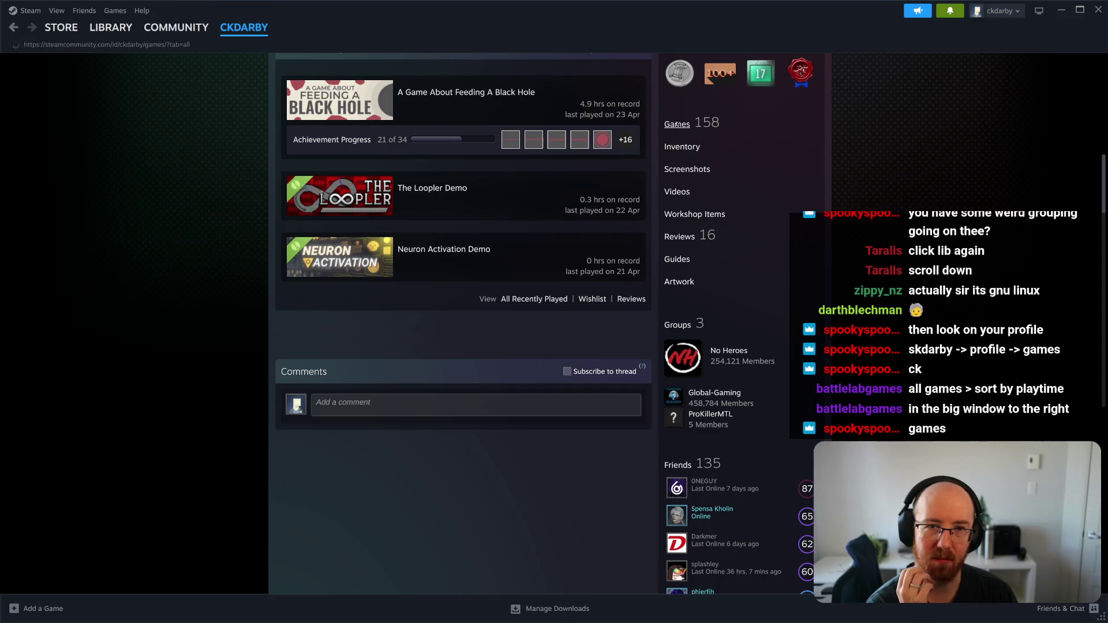
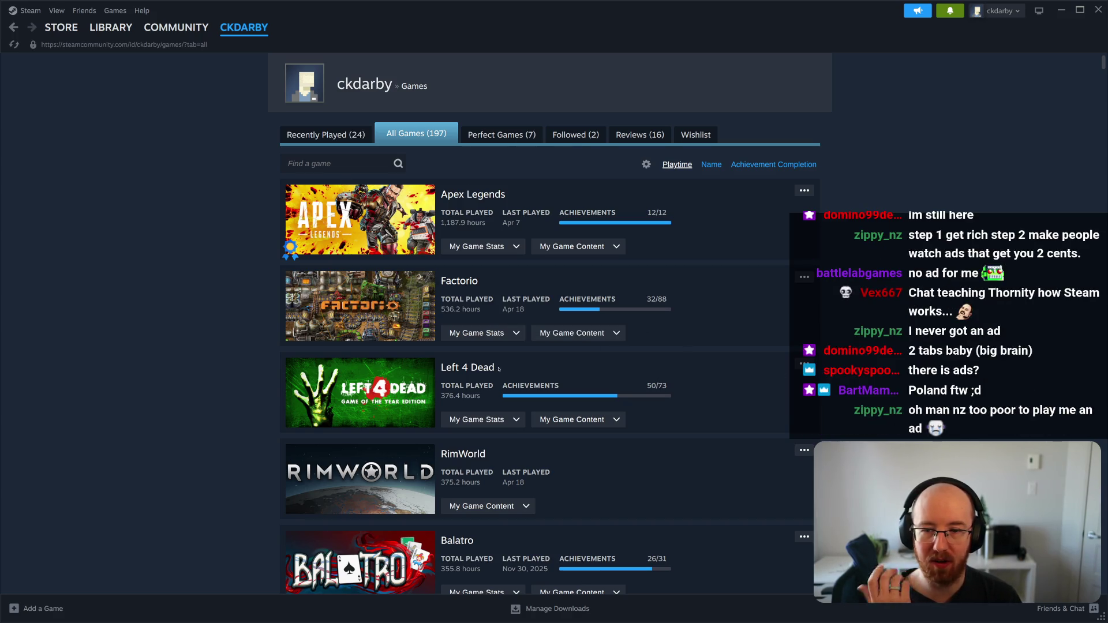
# - Select RimWorld's title and extend the highlight over its playtime stats
pyautogui.scroll(-1, 500, 368)
pyautogui.doubleClick(446, 379)
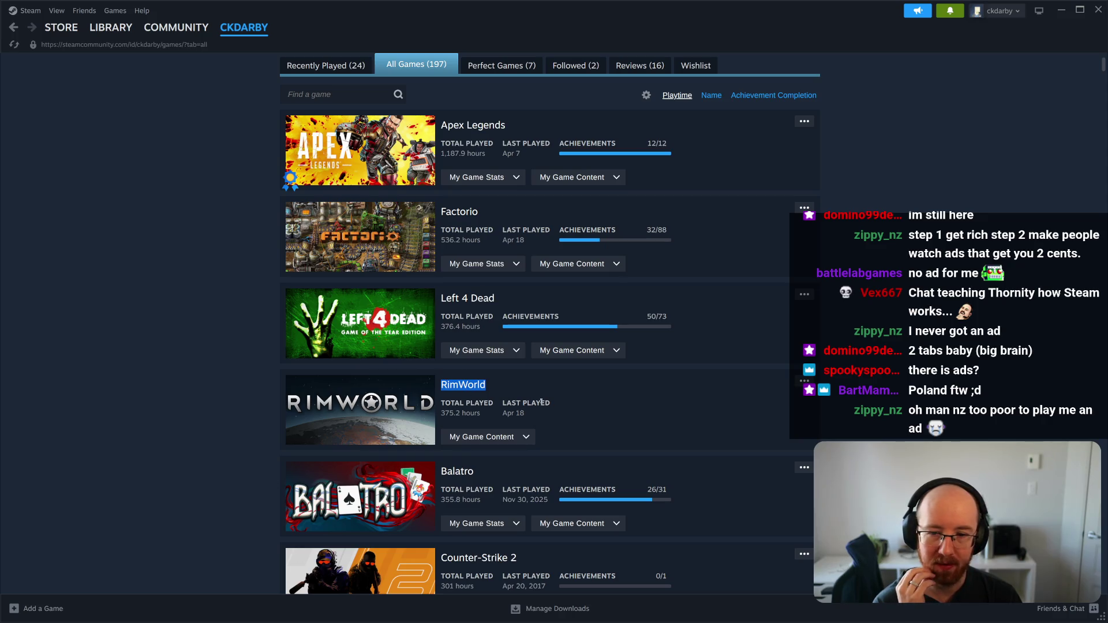
pyautogui.moveTo(552, 412)
pyautogui.mouseDown()
pyautogui.moveTo(461, 402)
pyautogui.moveTo(439, 383)
pyautogui.mouseUp()
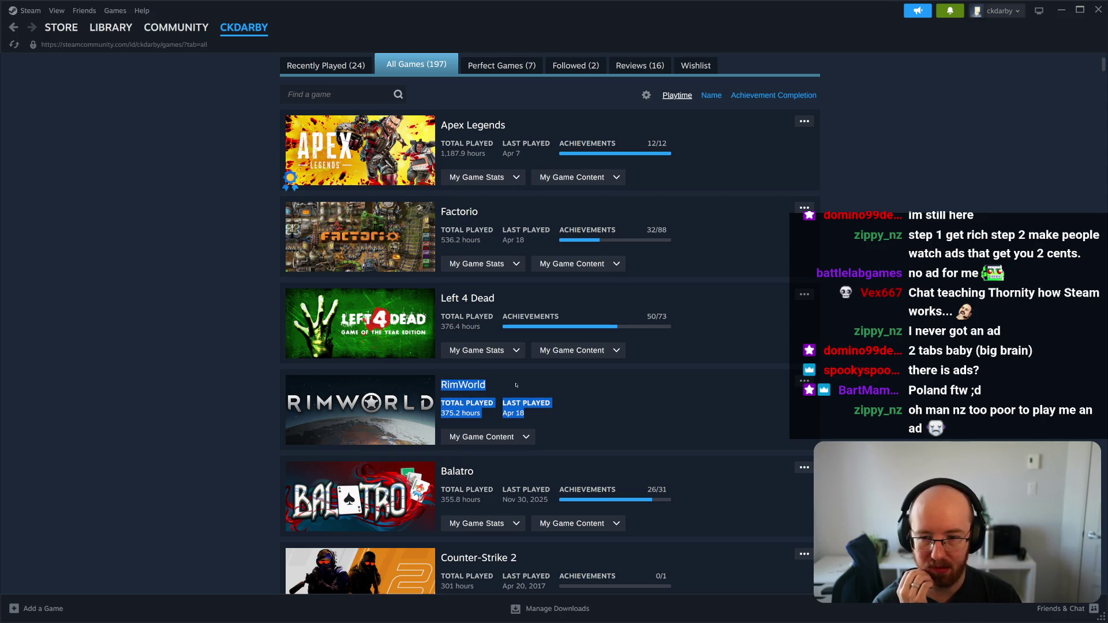
pyautogui.click(536, 391)
# - Re-highlight RimWorld's title with its 375.2-hour Total Played and Last Played stats, then go to the Store front page
pyautogui.moveTo(532, 425); pyautogui.dragTo(413, 390)
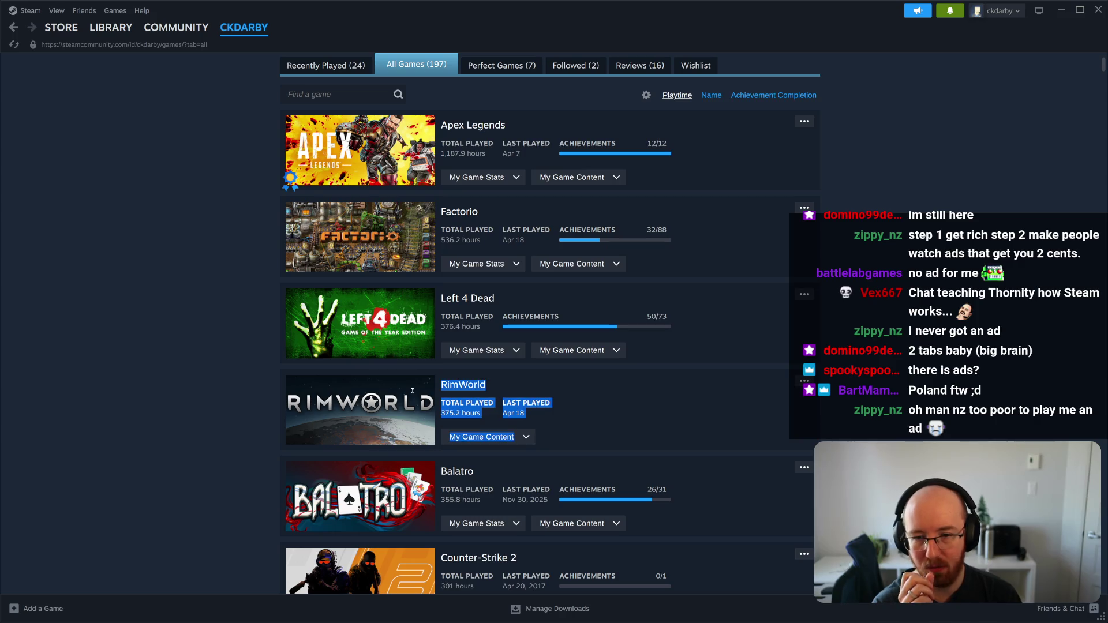
pyautogui.moveTo(549, 414)
pyautogui.mouseDown()
pyautogui.moveTo(458, 404)
pyautogui.moveTo(440, 378)
pyautogui.mouseUp()
pyautogui.click(502, 380)
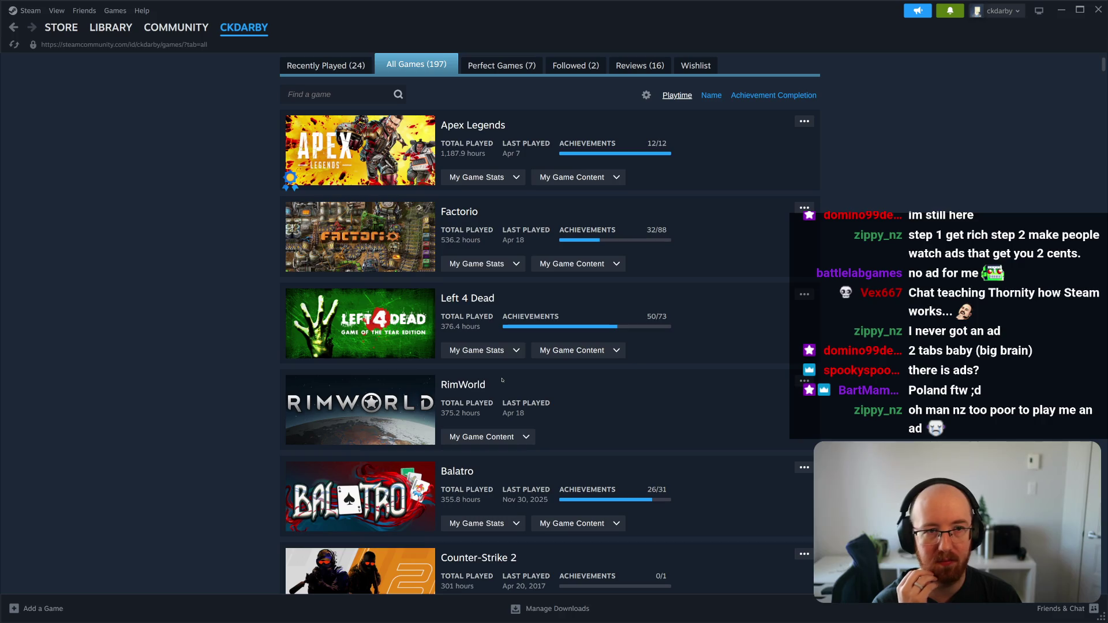
pyautogui.moveTo(537, 413)
pyautogui.mouseDown()
pyautogui.moveTo(450, 401)
pyautogui.moveTo(436, 382)
pyautogui.mouseUp()
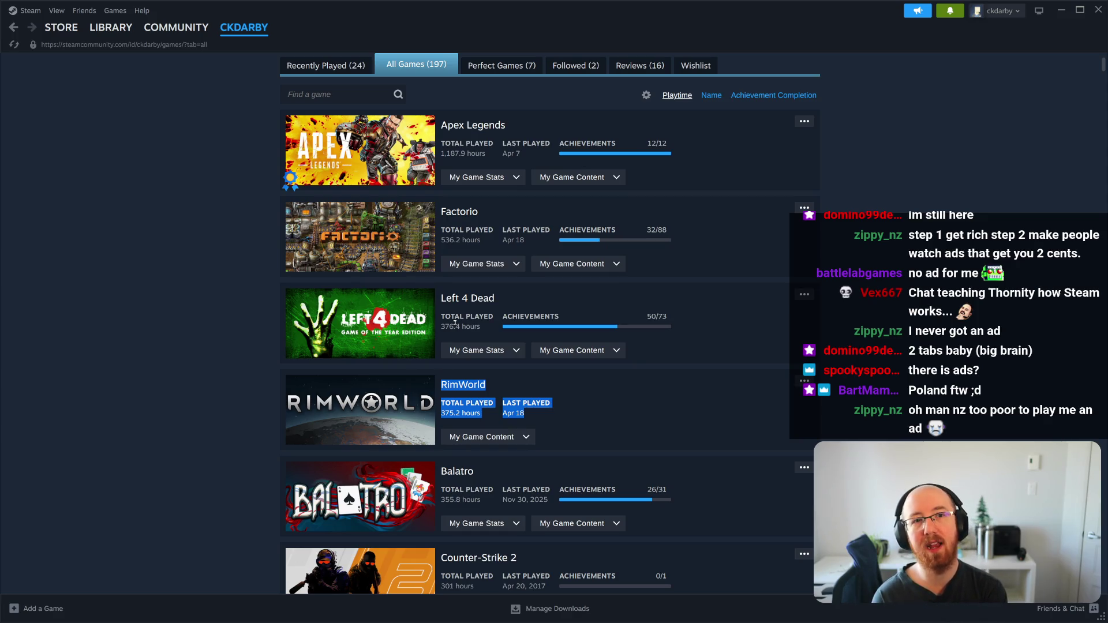
pyautogui.moveTo(206, 26)
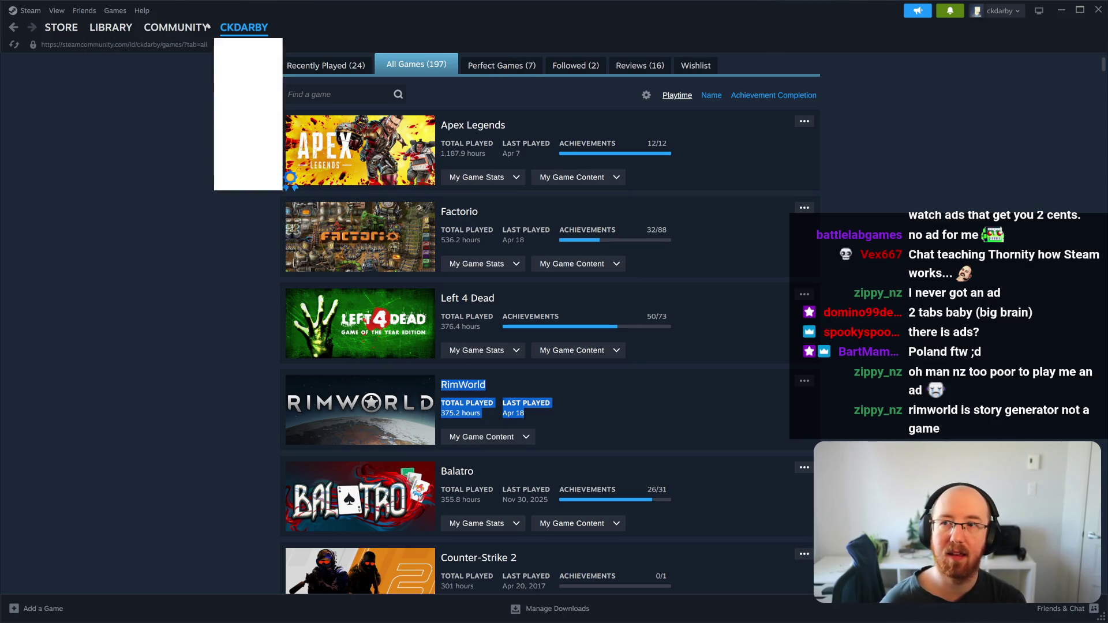
pyautogui.click(60, 28)
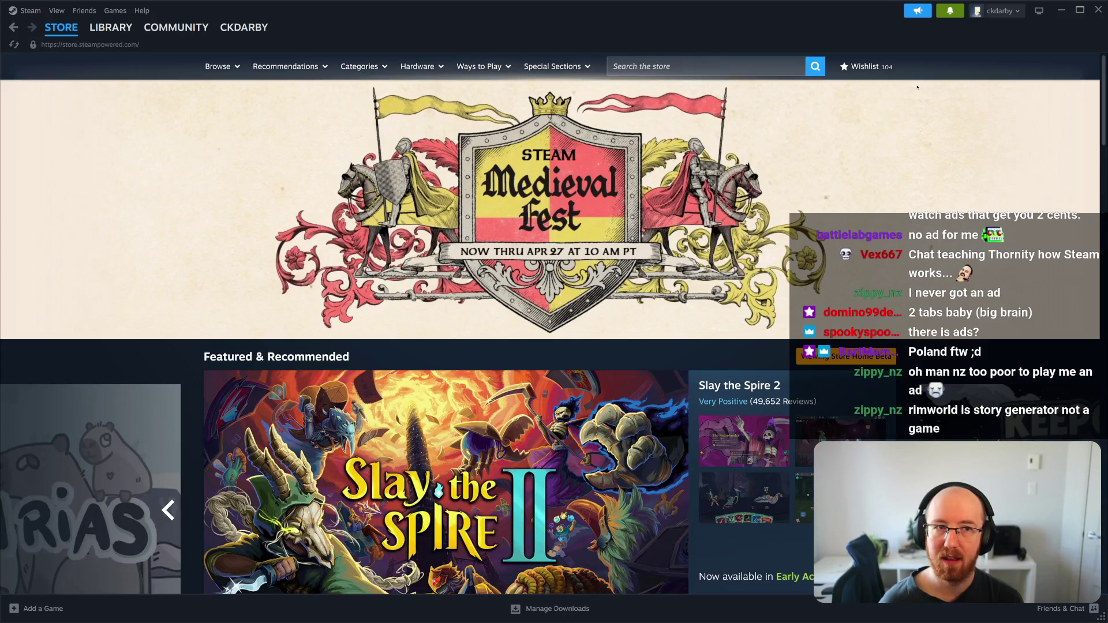
# - Search the store for 'storm settler' and open the Storm Settlers page
pyautogui.click(661, 61)
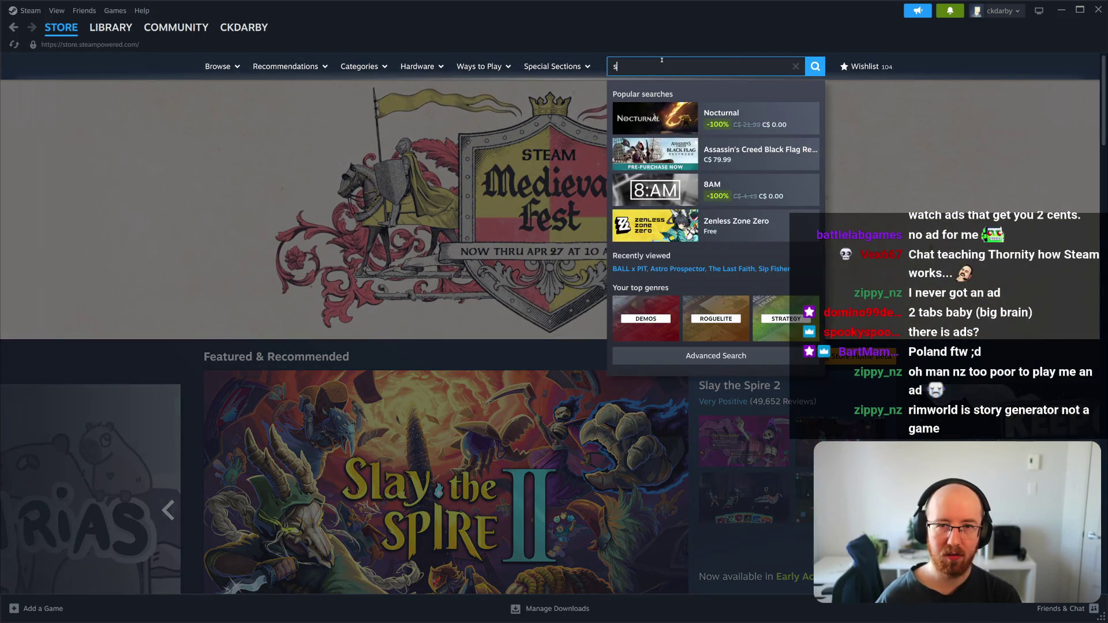
pyautogui.write('s')
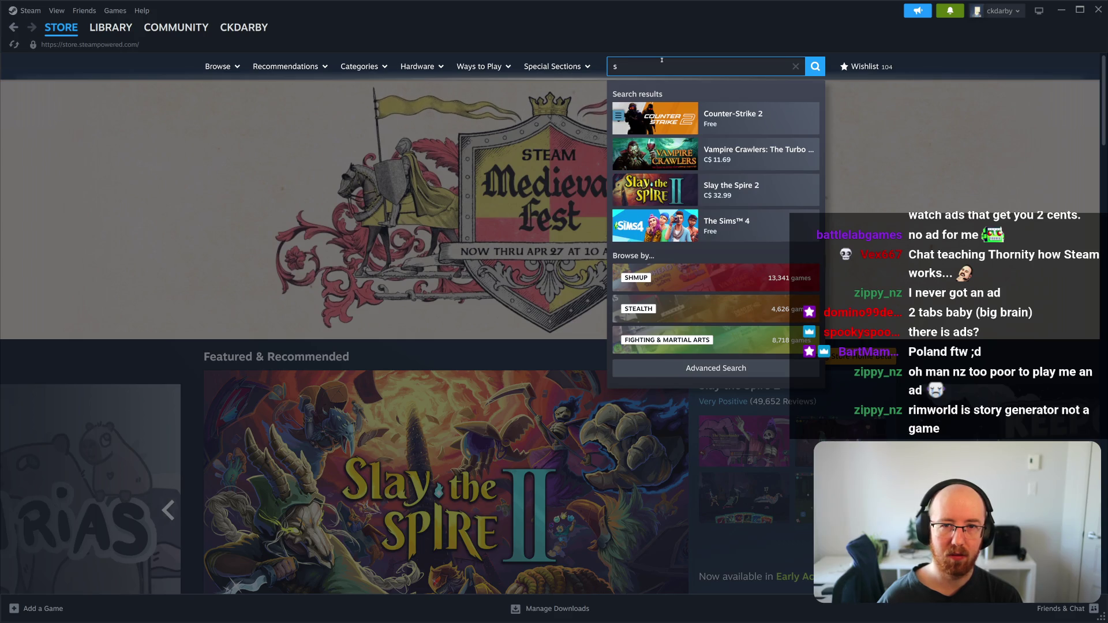
pyautogui.write('torm settler')
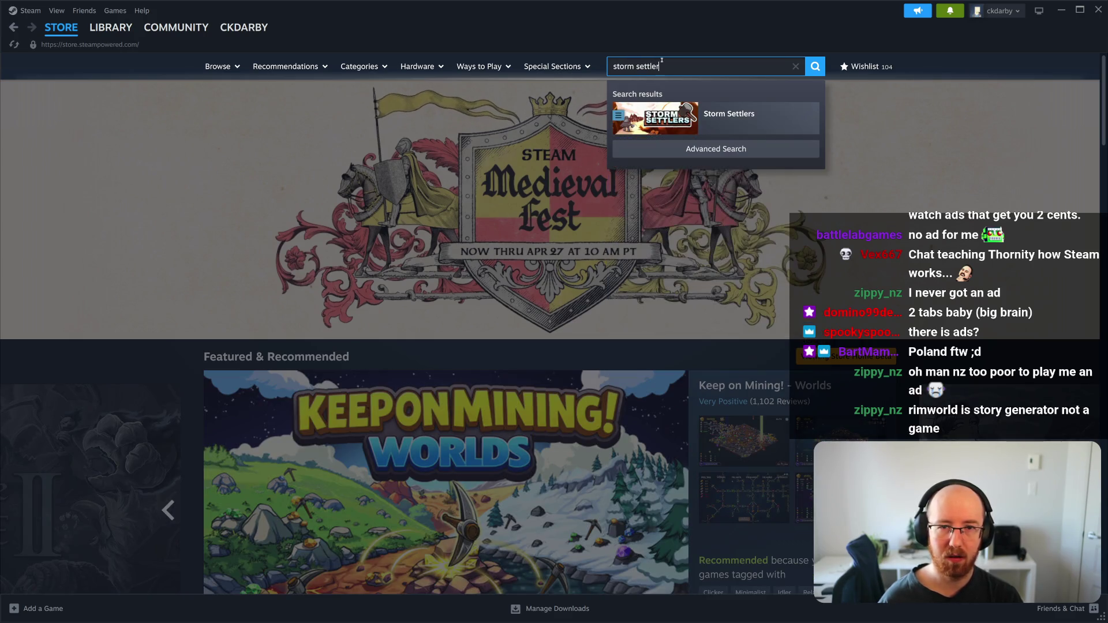
pyautogui.click(732, 115)
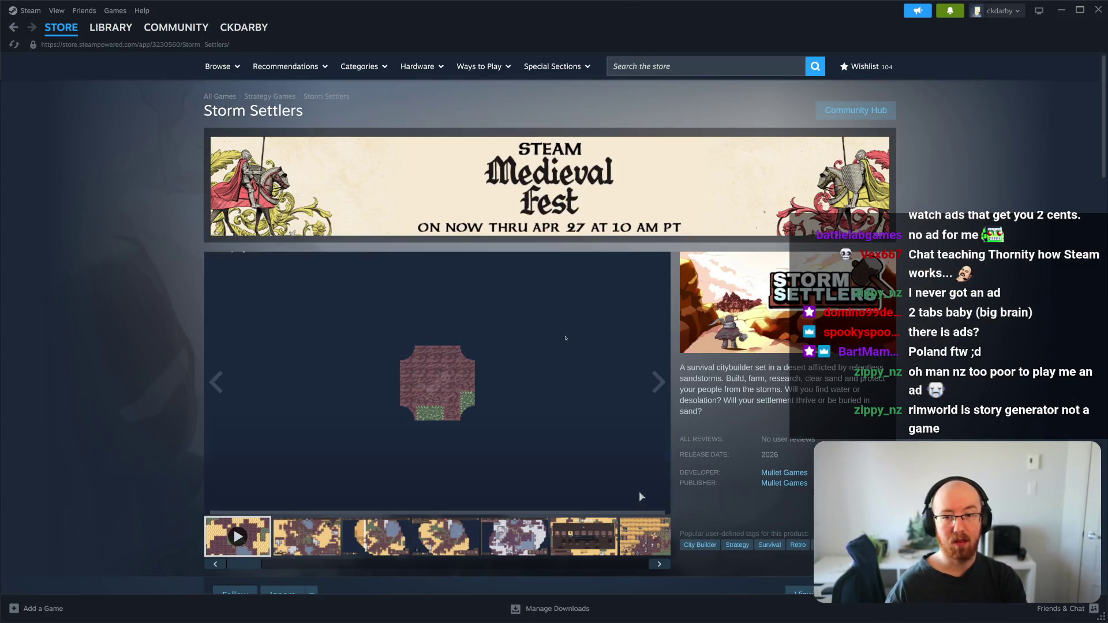
# - Pause the Storm Settlers trailer, view its second screenshot, then go to your community profile
pyautogui.click(218, 503)
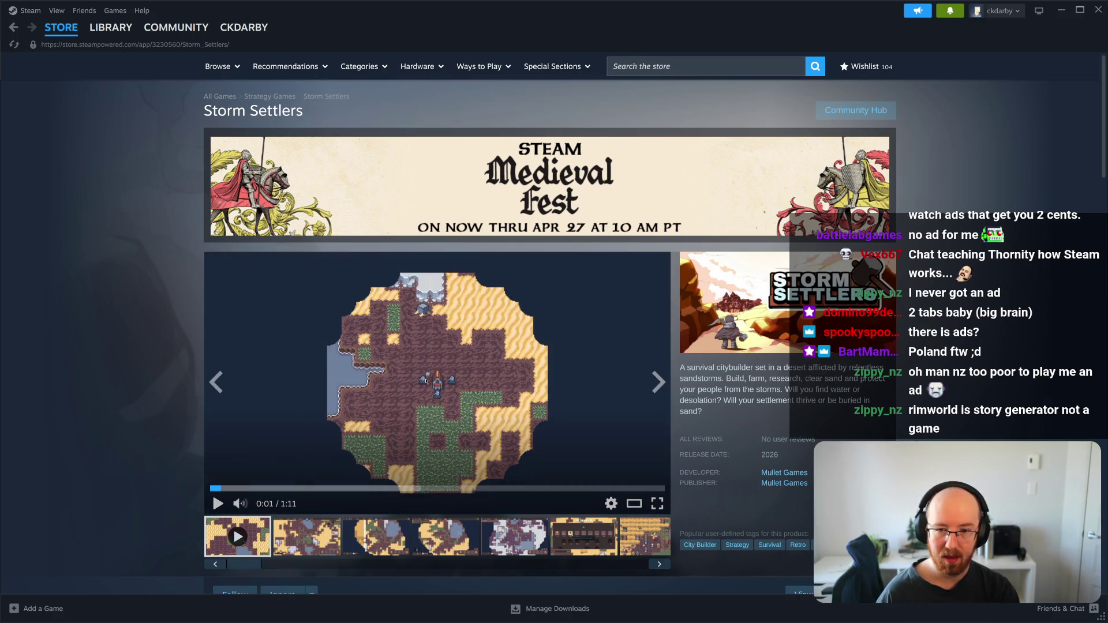
pyautogui.click(658, 382)
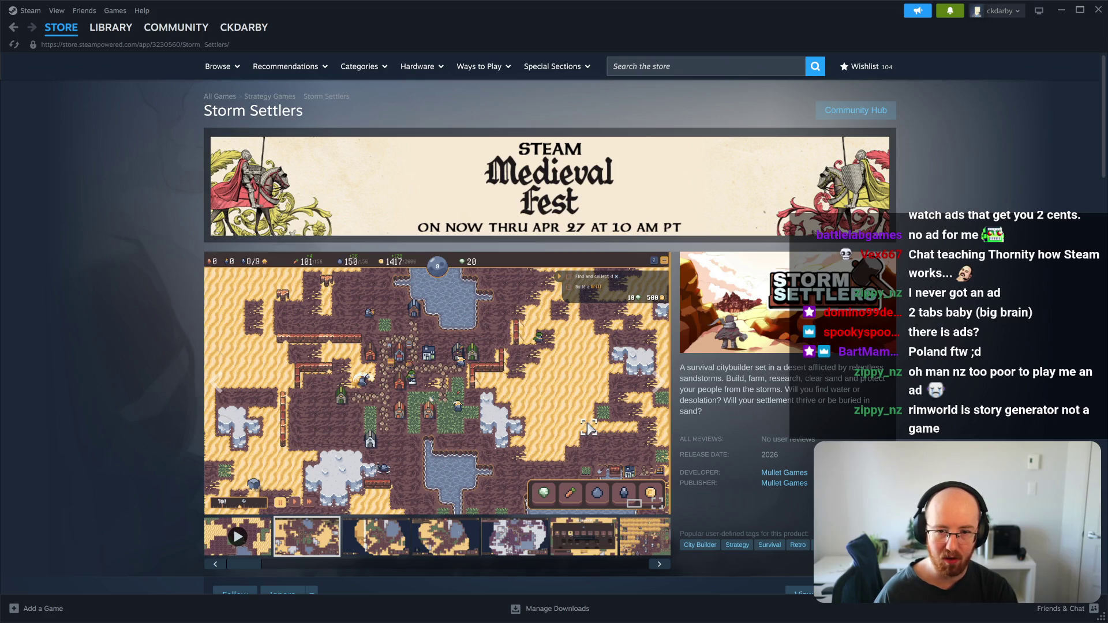
pyautogui.click(999, 11)
pyautogui.click(993, 30)
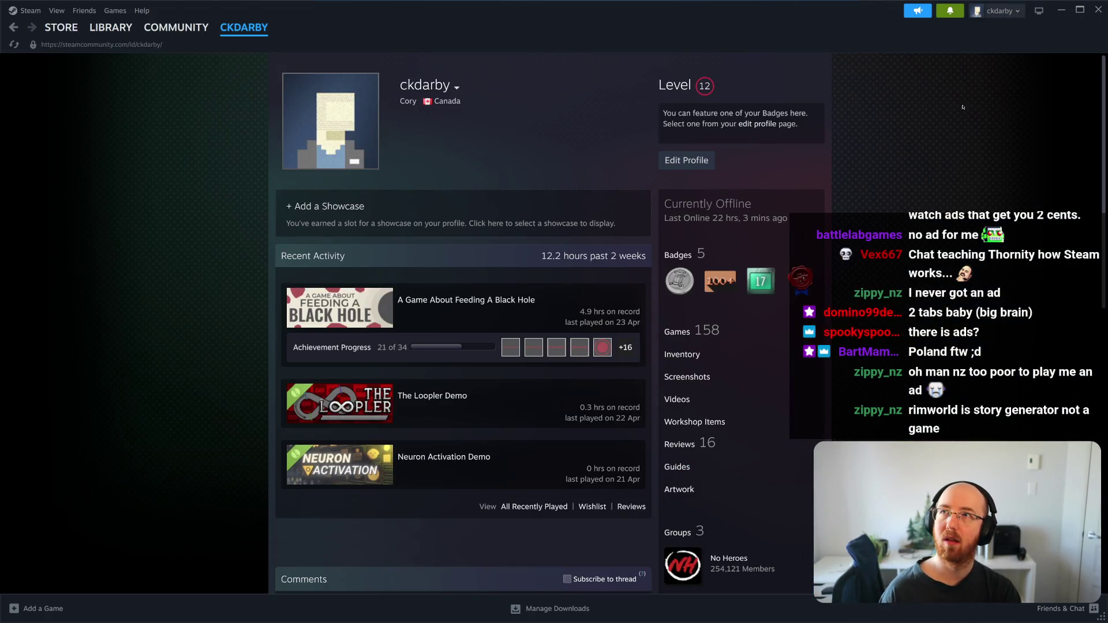
# - Open the All Games list, scroll to Counter-Strike 2 and highlight its playtime stats, then clear them
pyautogui.click(686, 330)
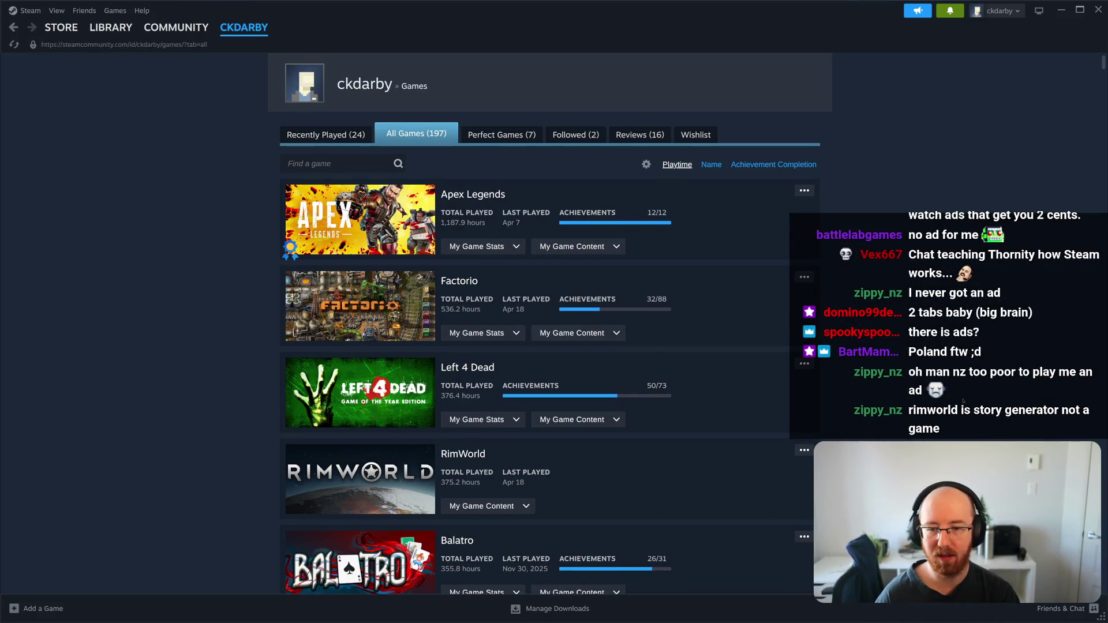
pyautogui.scroll(-2, 963, 401)
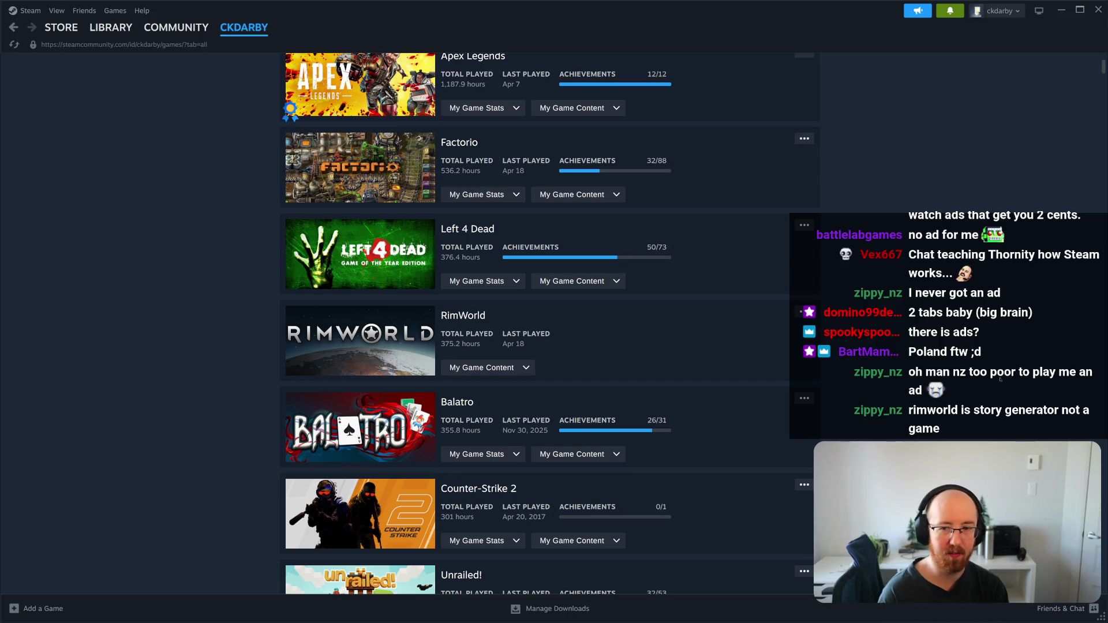
pyautogui.scroll(-2, 1028, 280)
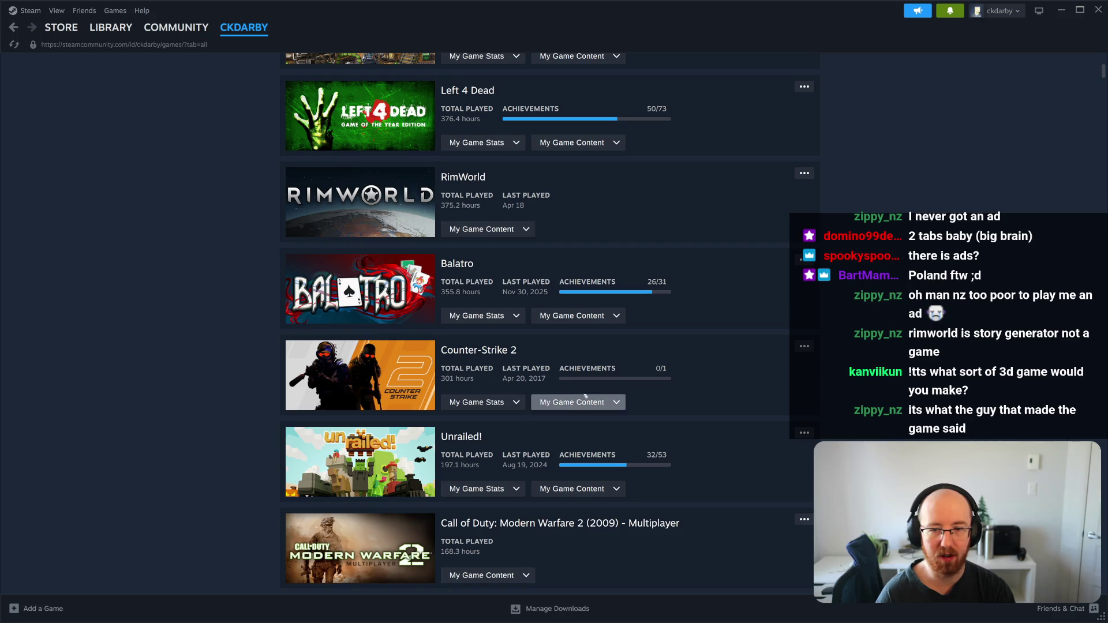
pyautogui.moveTo(545, 379); pyautogui.dragTo(441, 370)
pyautogui.click(505, 369)
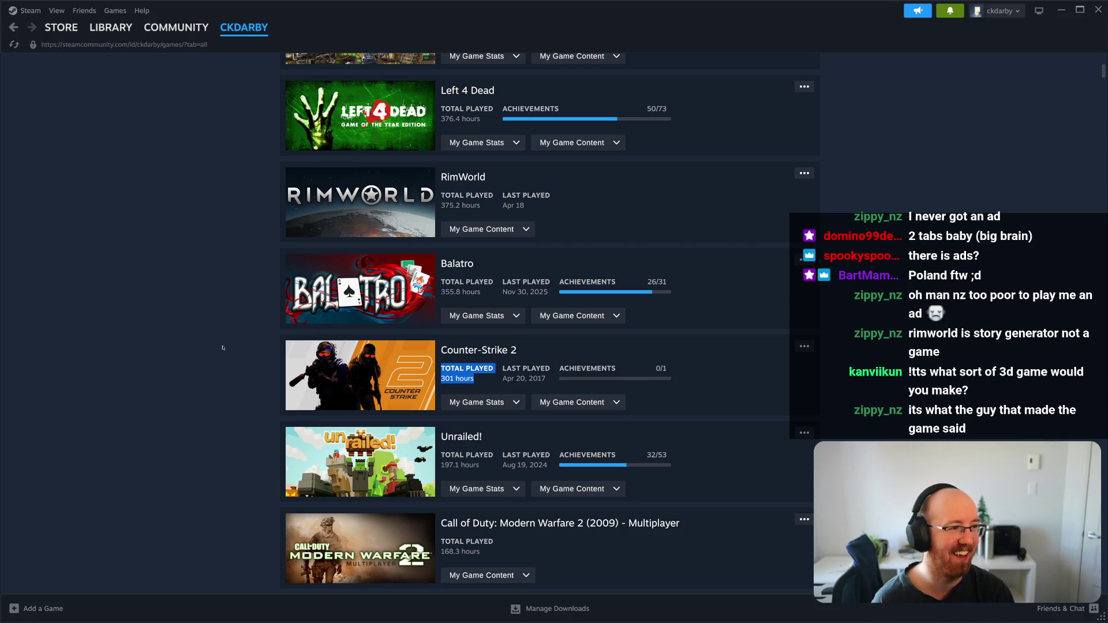
pyautogui.click(109, 350)
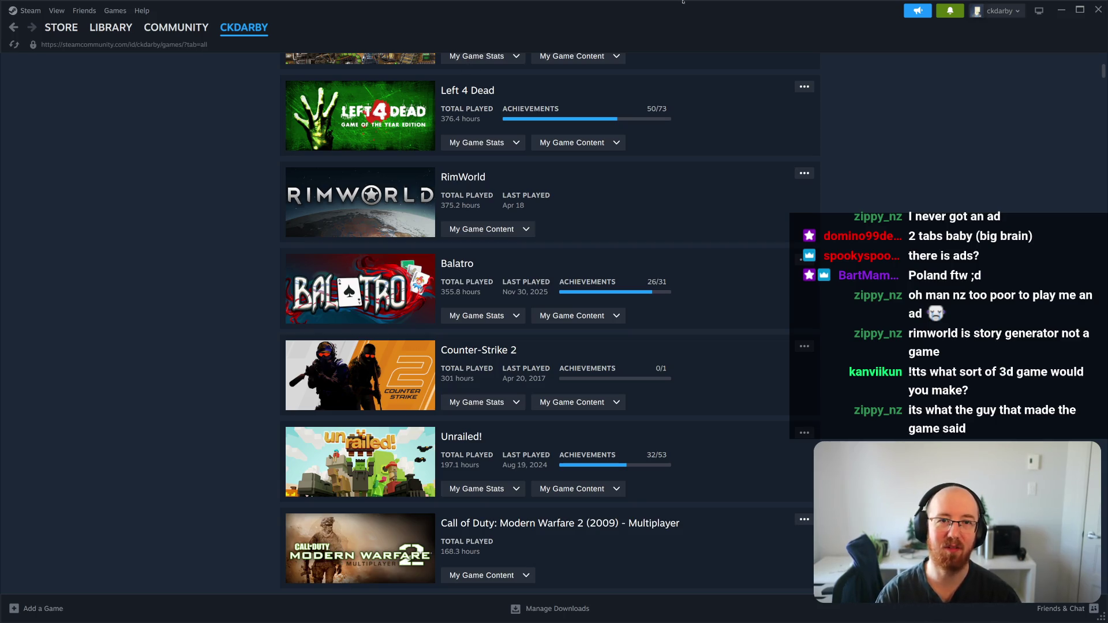
# - Switch over to the Godot editor with Super+1
pyautogui.press('super+1')
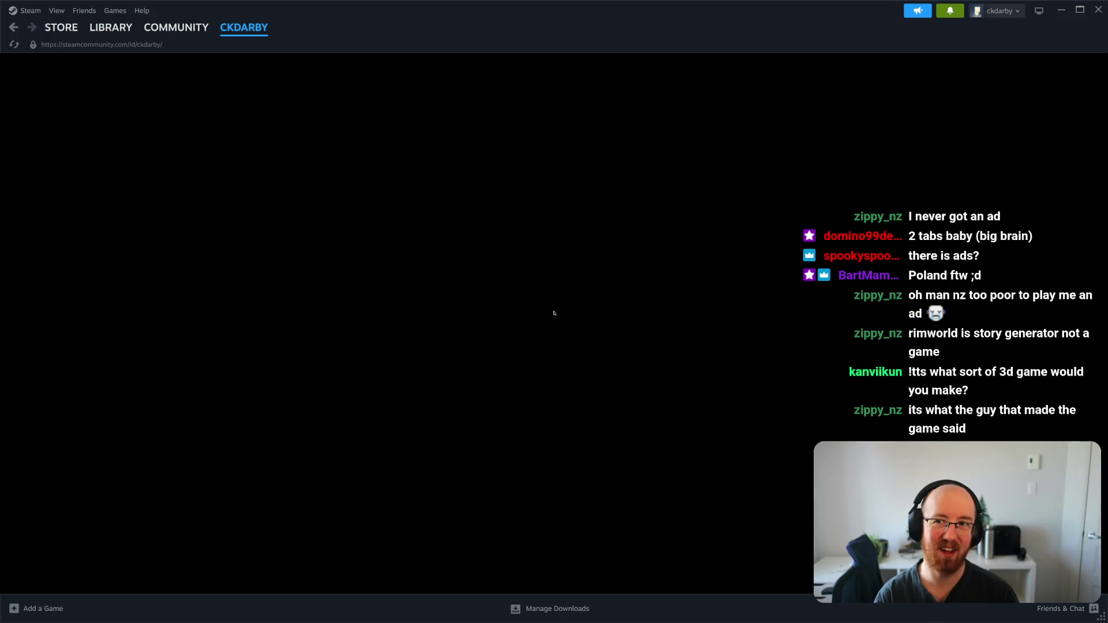
# - Go to your profile page and open the list of all your games
pyautogui.click(99, 30)
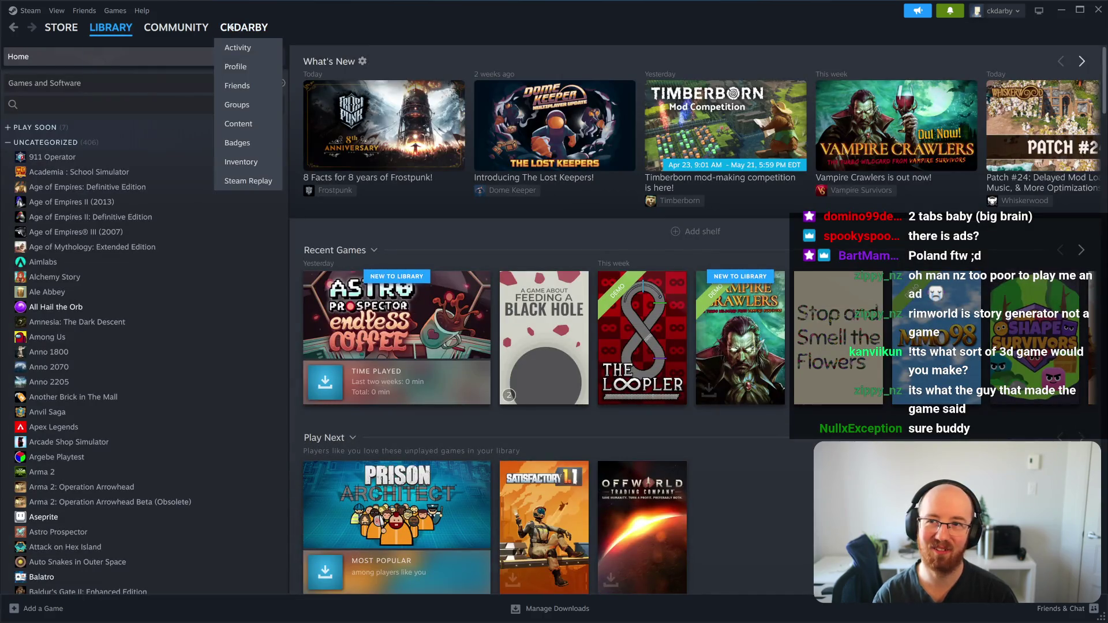
pyautogui.click(231, 27)
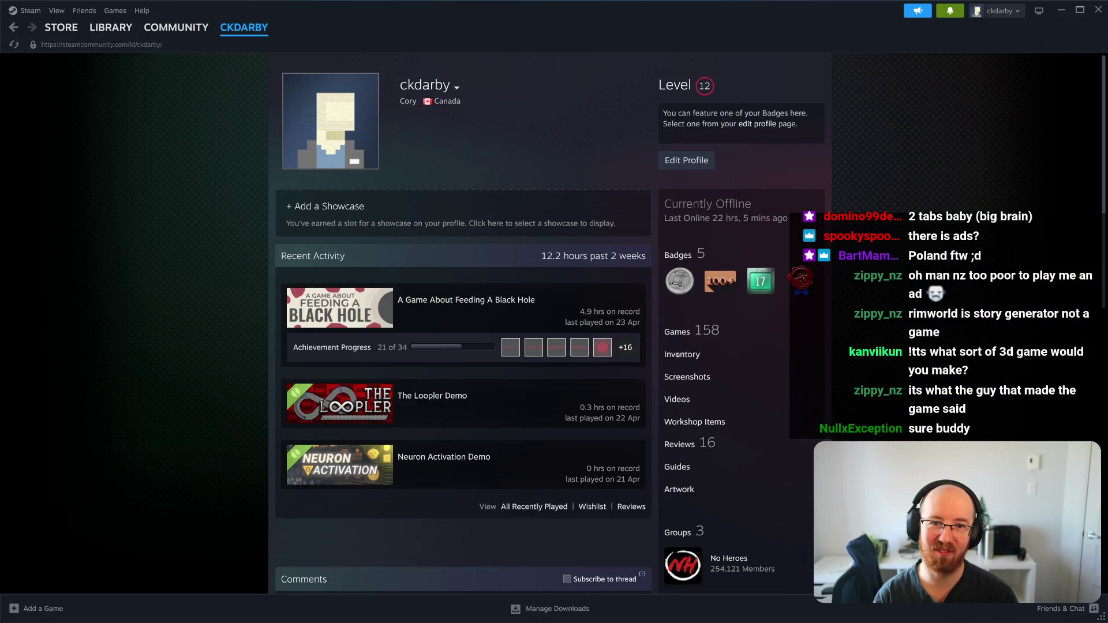
pyautogui.click(677, 331)
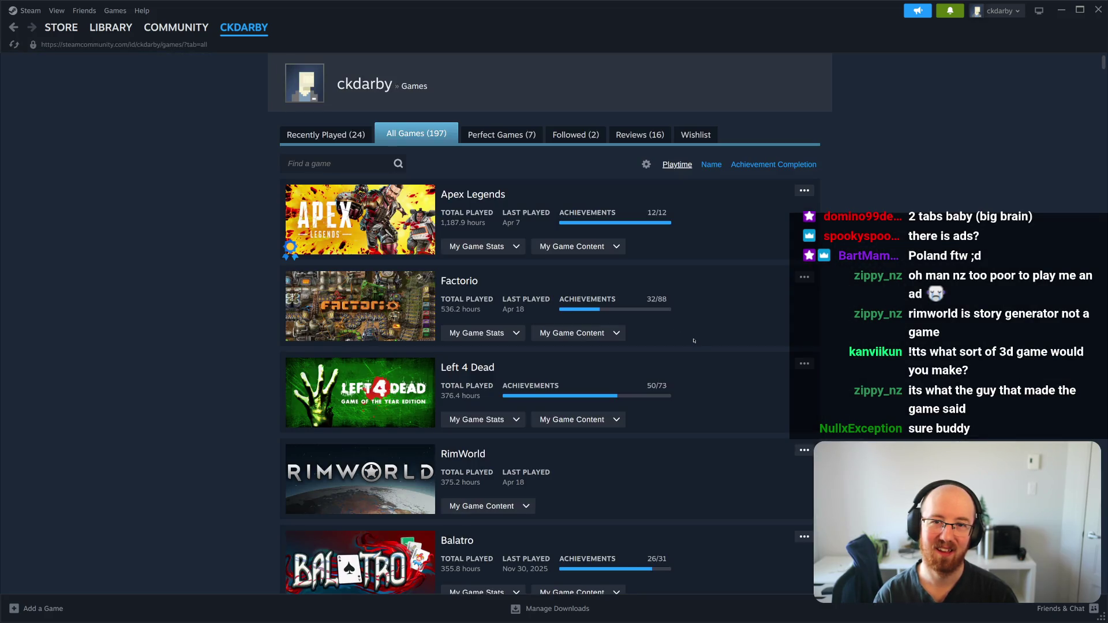
# - Switch to Godot and back, then scroll the games list to Counter-Strike 2
pyautogui.press('super+1')
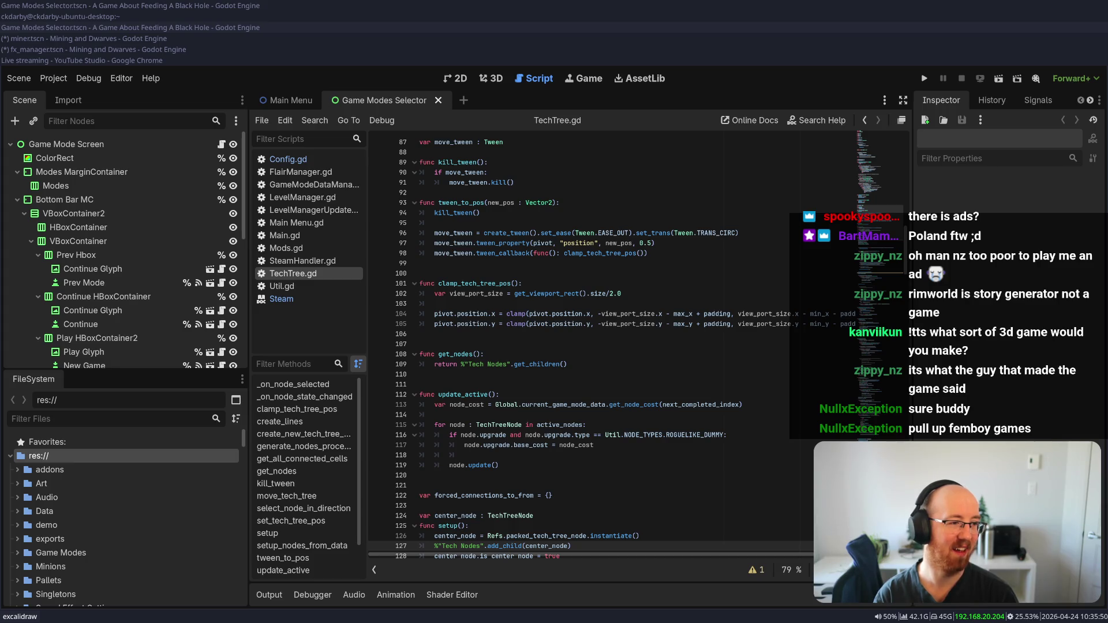
pyautogui.hotkey('alt', 'Tab')
pyautogui.scroll(4, 587, 214)
pyautogui.scroll(20, 587, 215)
pyautogui.scroll(-5, 599, 214)
pyautogui.scroll(-5, 599, 214)
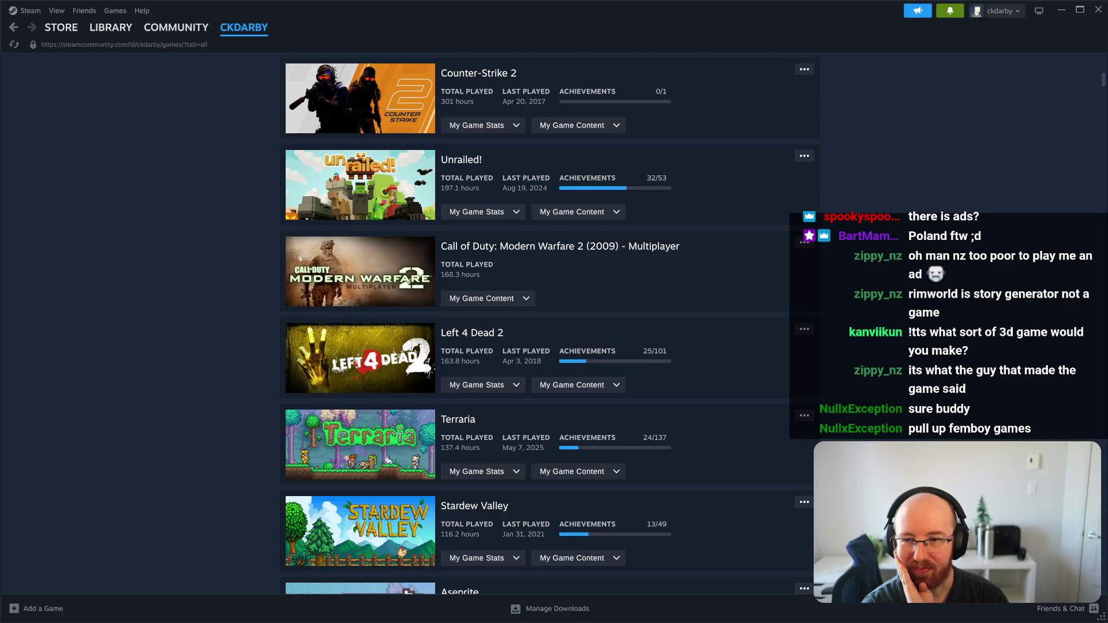
# - Highlight Left 4 Dead 2's last played date Apr 3, 2018, then scroll down to Vampire Survivors
pyautogui.scroll(-1, 383, 317)
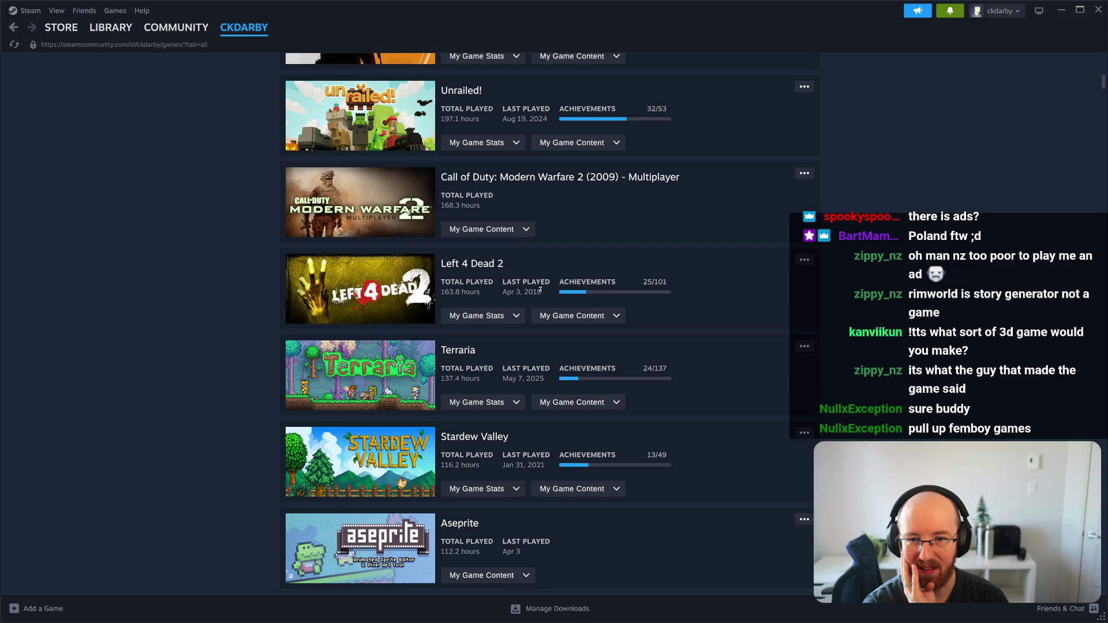
pyautogui.moveTo(541, 292); pyautogui.dragTo(502, 287)
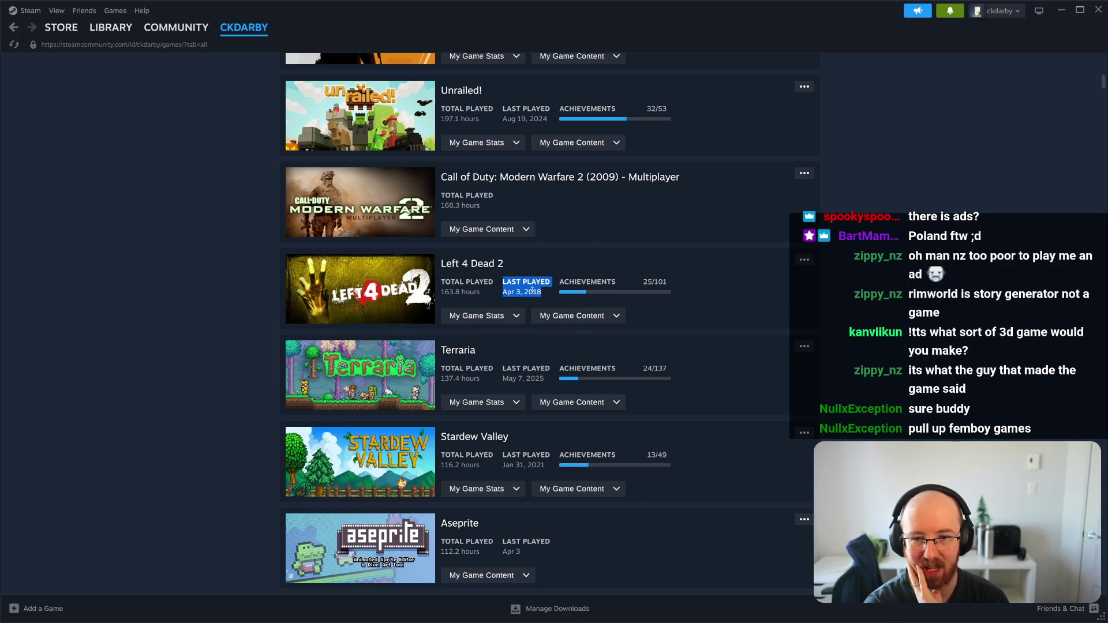
pyautogui.scroll(-2, 207, 321)
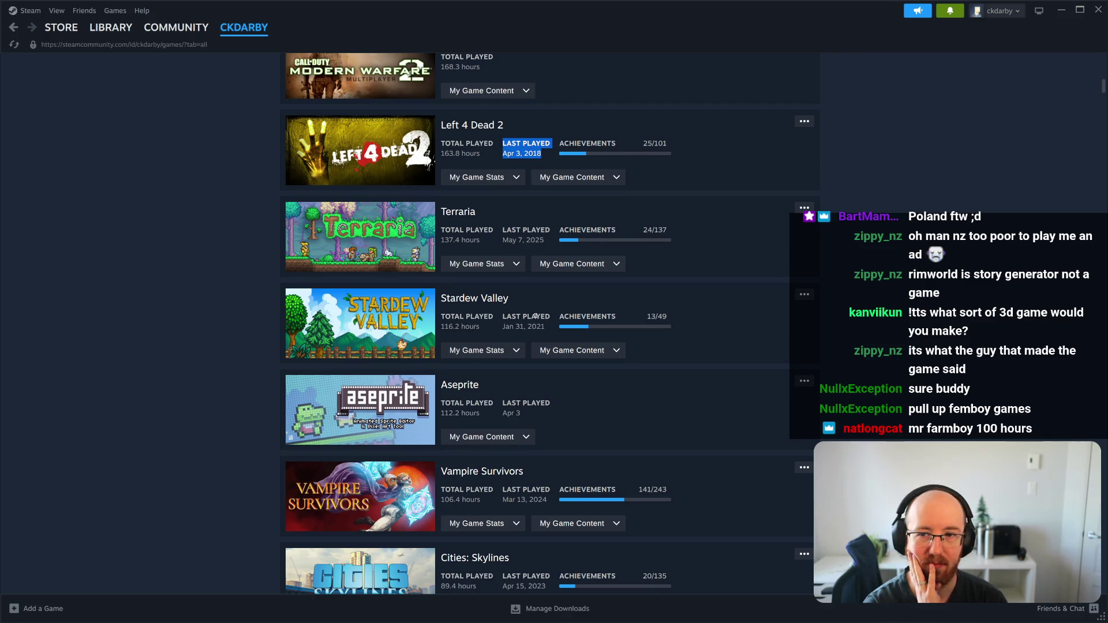
pyautogui.scroll(-5, 431, 364)
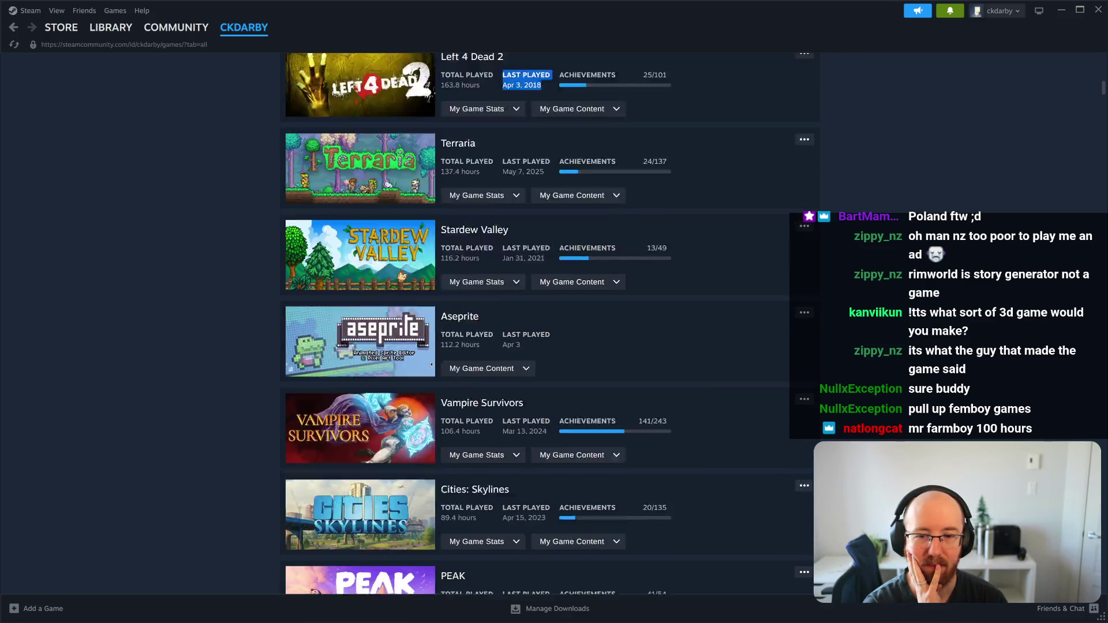
pyautogui.scroll(-1, 432, 364)
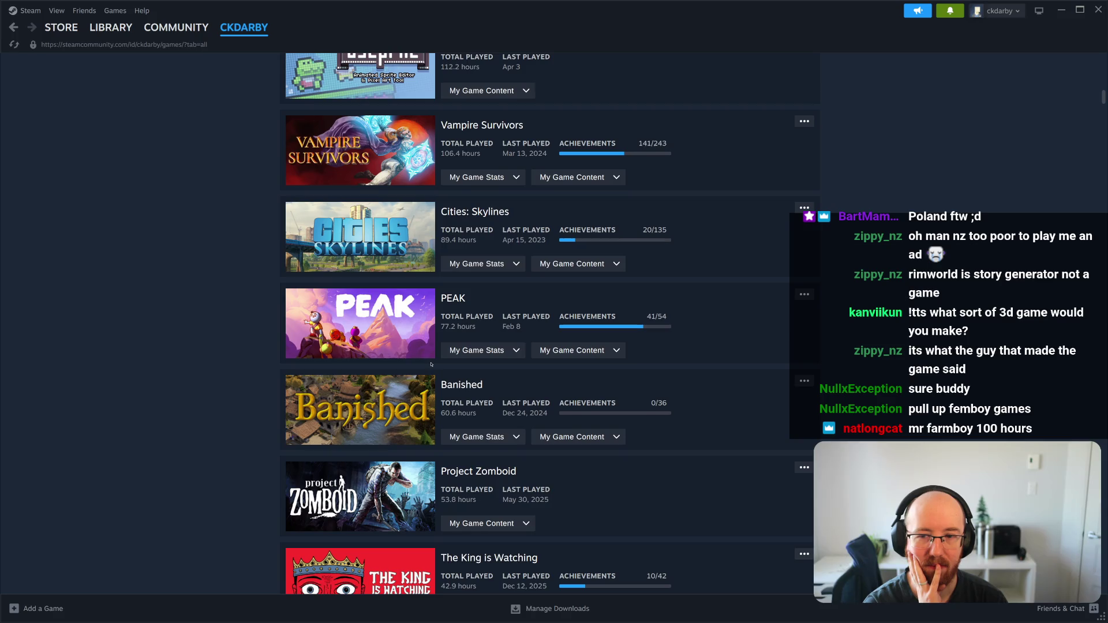
pyautogui.scroll(20, 431, 364)
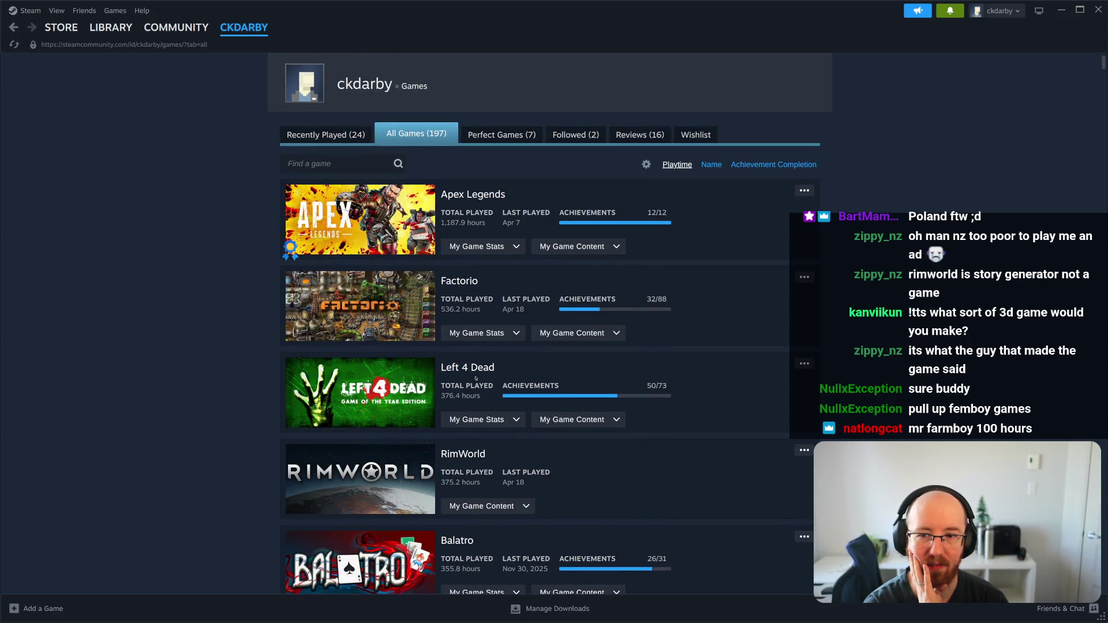
# - Scroll down to PEAK and highlight its title and 77.2-hour total playtime
pyautogui.scroll(-6, 395, 254)
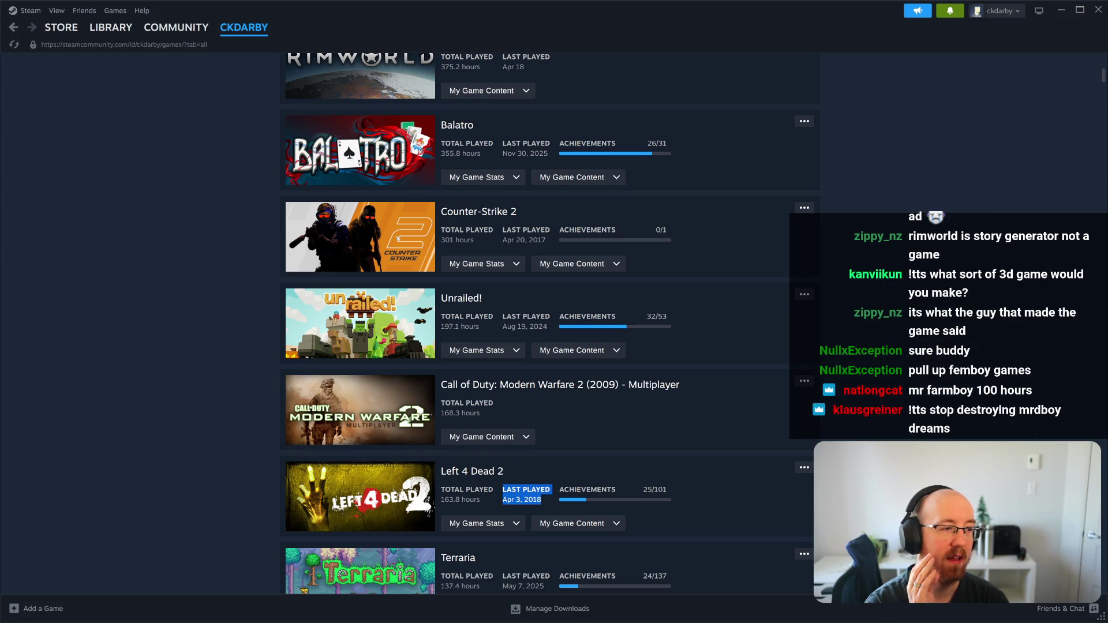
pyautogui.scroll(-7, 398, 238)
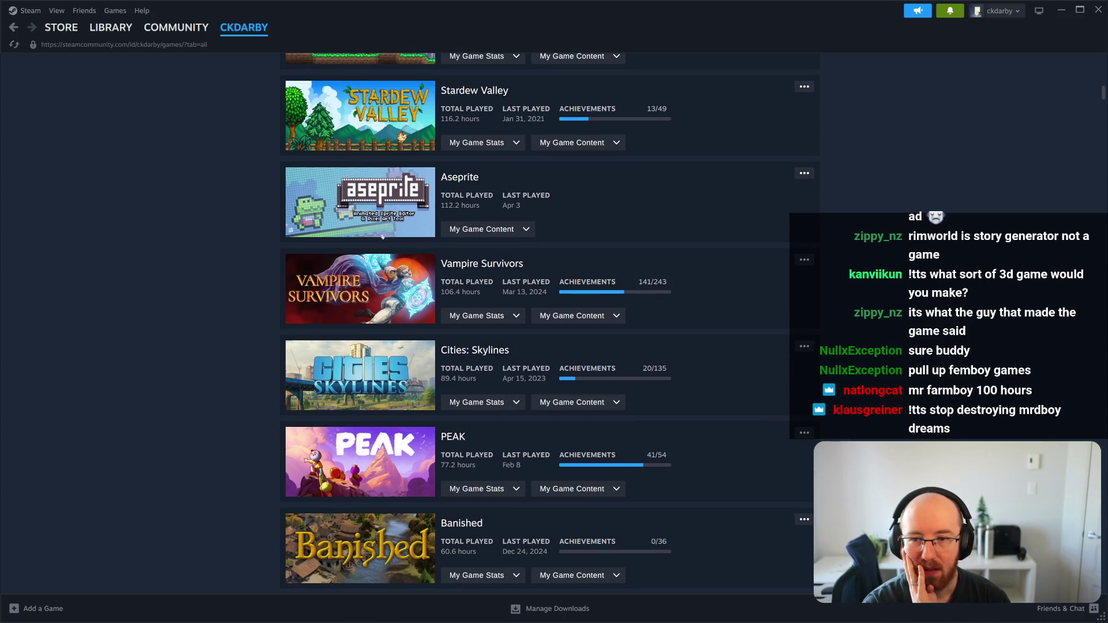
pyautogui.scroll(-1, 548, 323)
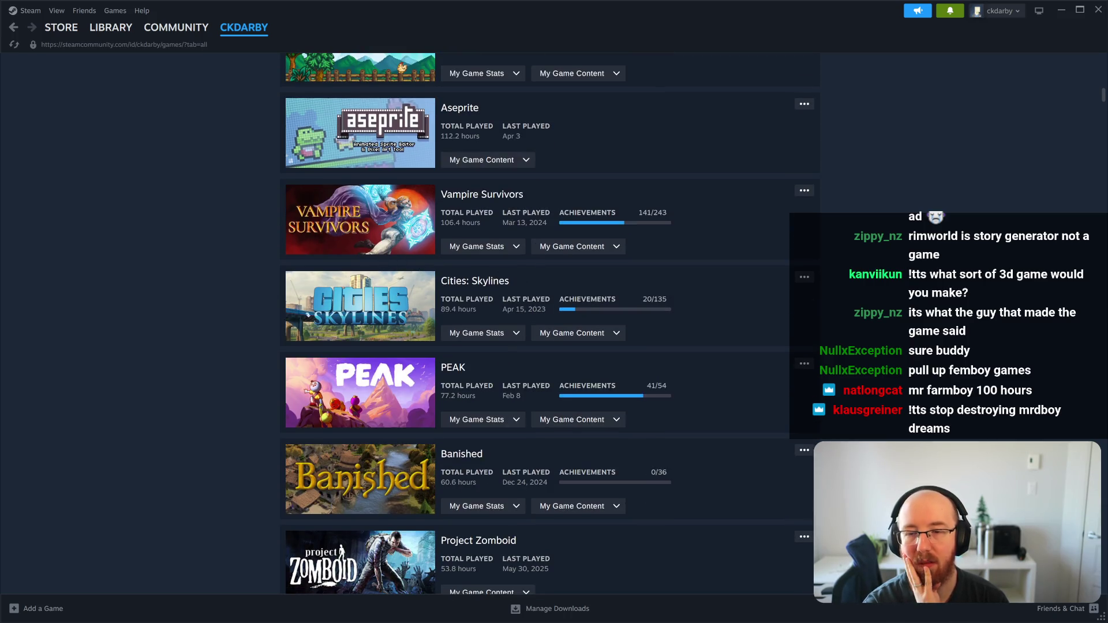
pyautogui.scroll(-1, 435, 308)
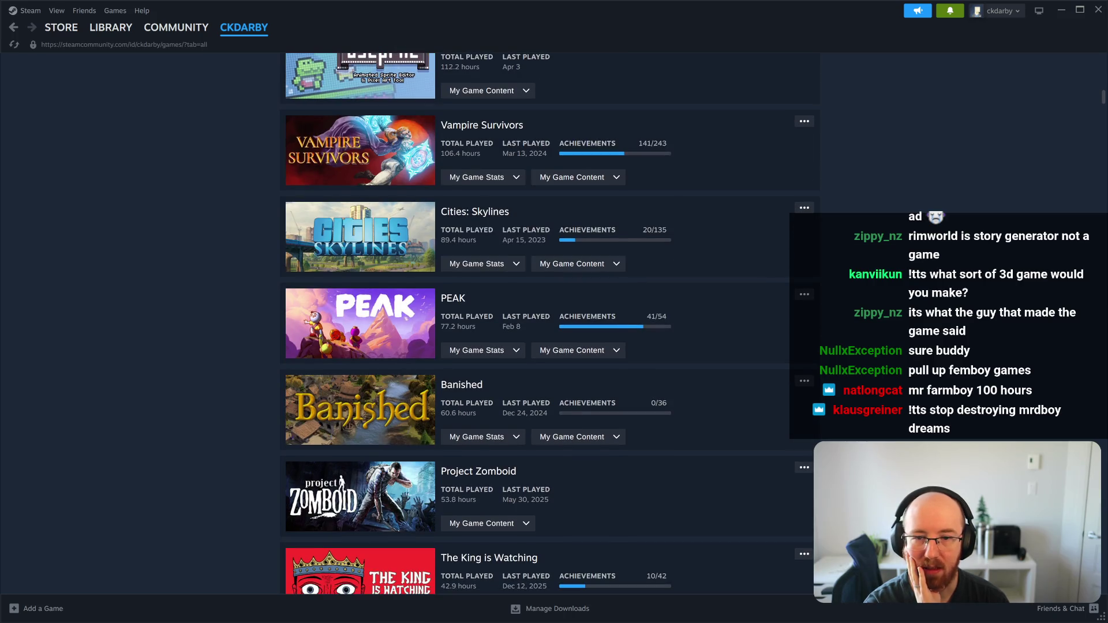
pyautogui.moveTo(486, 328); pyautogui.dragTo(440, 317)
pyautogui.click(488, 332)
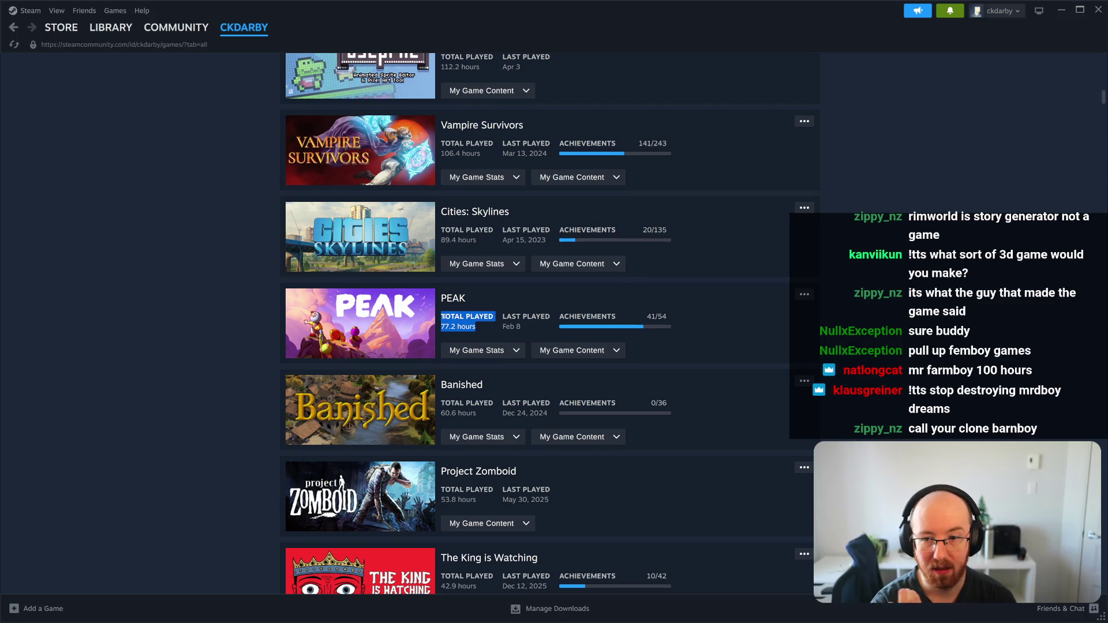
pyautogui.moveTo(476, 327)
pyautogui.mouseDown()
pyautogui.moveTo(455, 306)
pyautogui.moveTo(440, 316)
pyautogui.mouseUp()
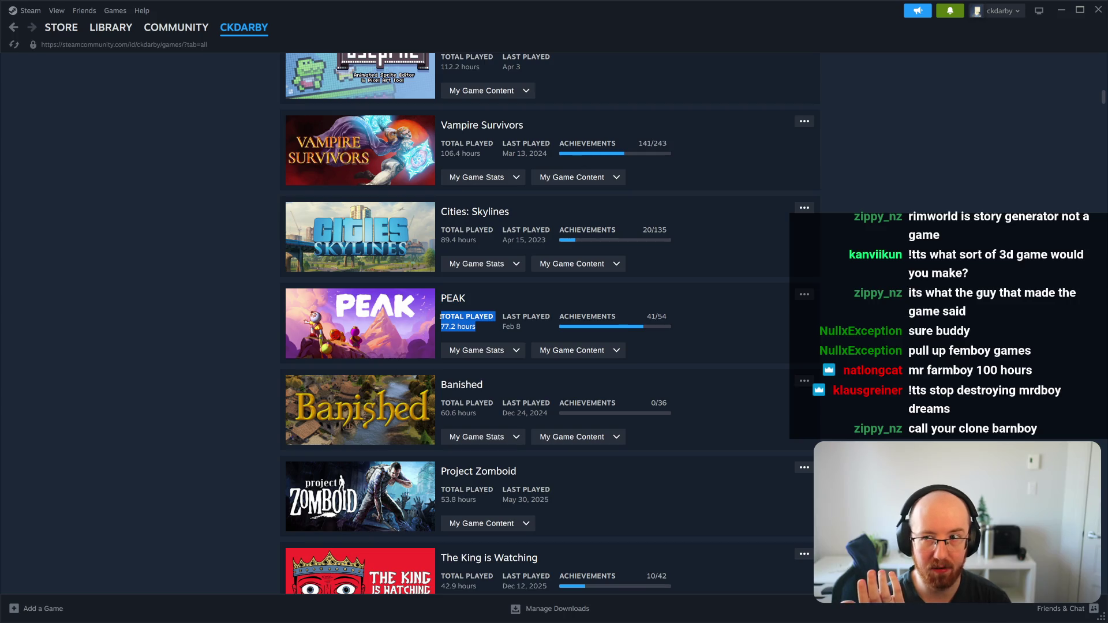
pyautogui.click(476, 327)
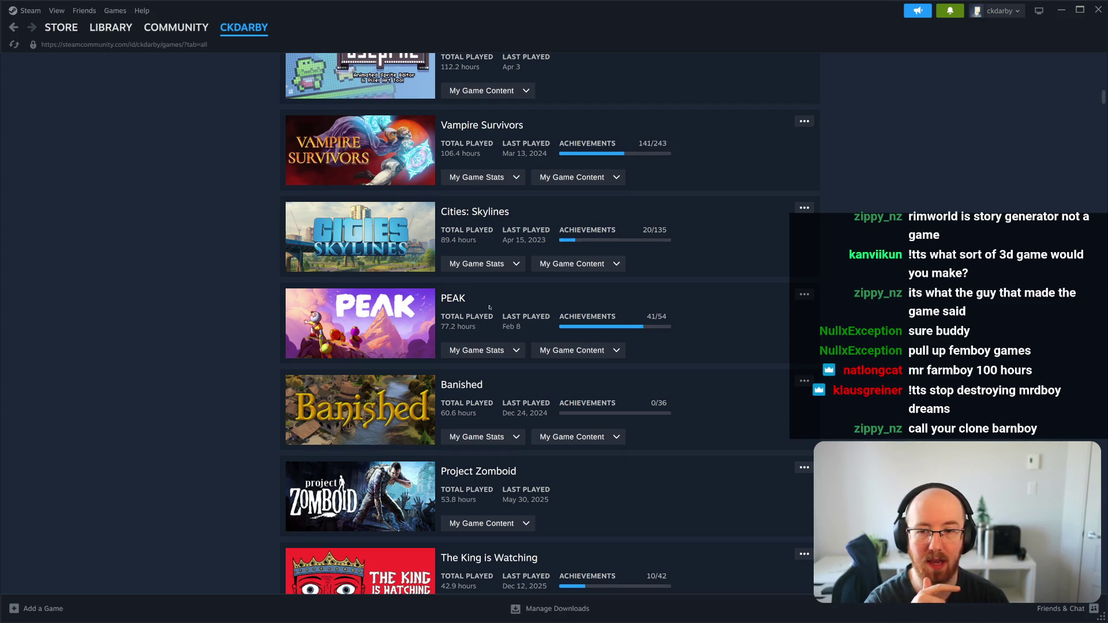
# - Highlight Banished's 60.6-hour total playtime
pyautogui.scroll(-1, 486, 316)
pyautogui.moveTo(669, 335); pyautogui.dragTo(445, 339)
pyautogui.click(444, 336)
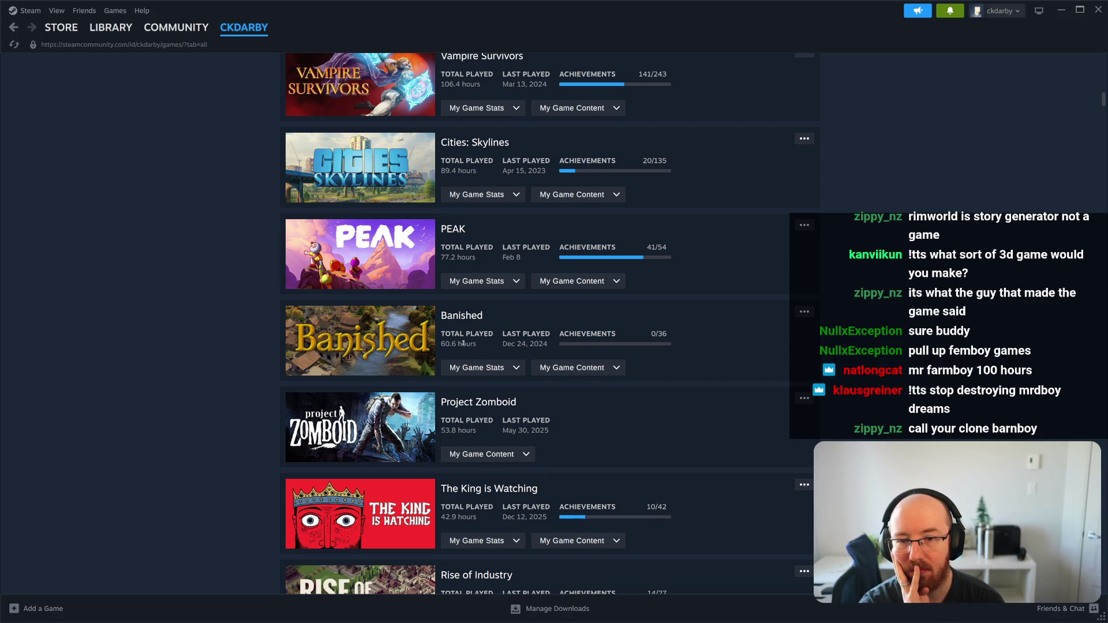
pyautogui.moveTo(476, 345); pyautogui.dragTo(440, 336)
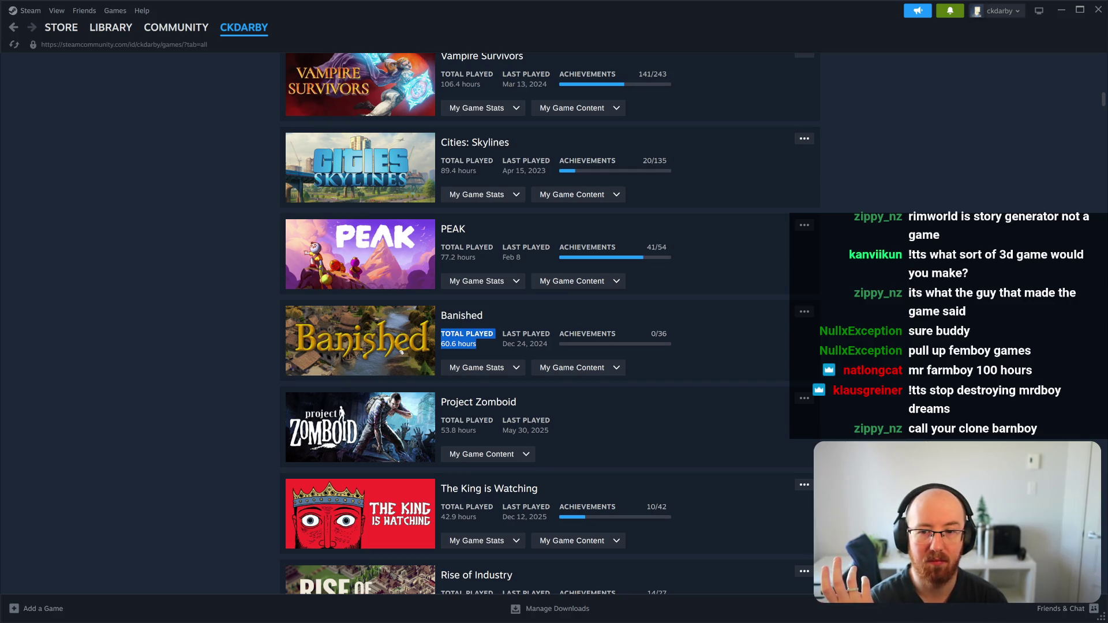
pyautogui.click(168, 333)
# - Select Project Zomboid's 53.8-hour total playtime block
pyautogui.scroll(-1, 173, 324)
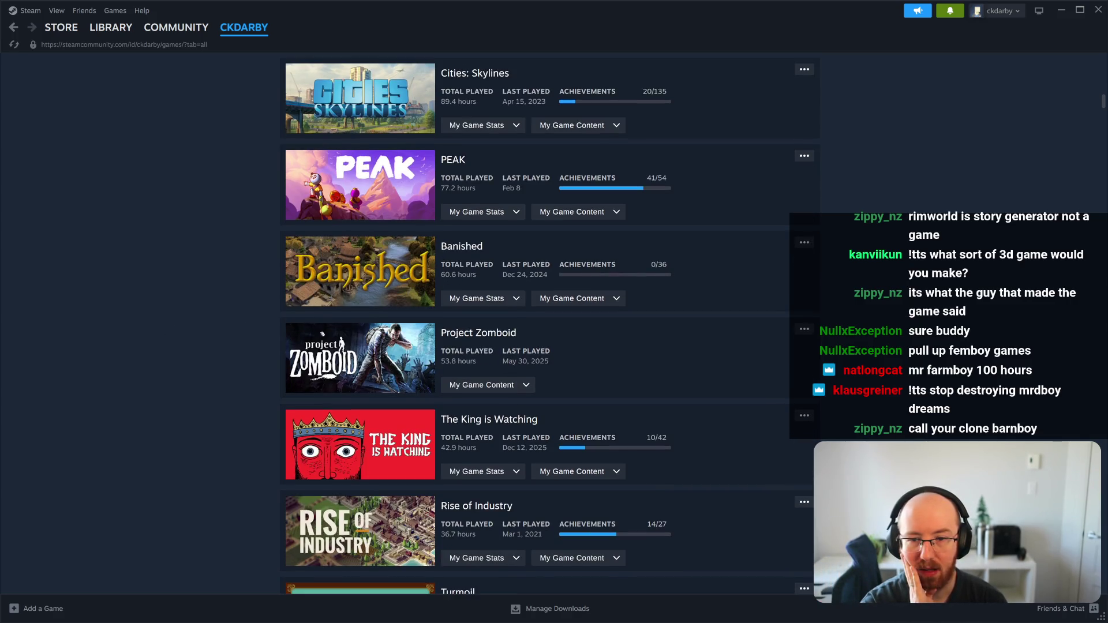
pyautogui.moveTo(498, 372); pyautogui.dragTo(444, 352)
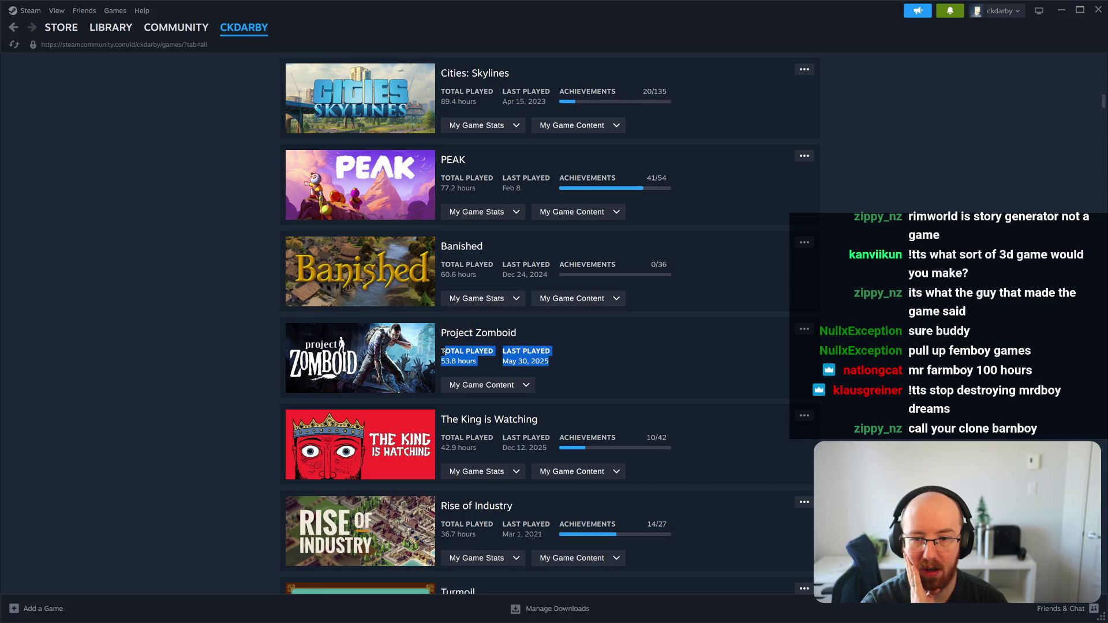
pyautogui.click(447, 351)
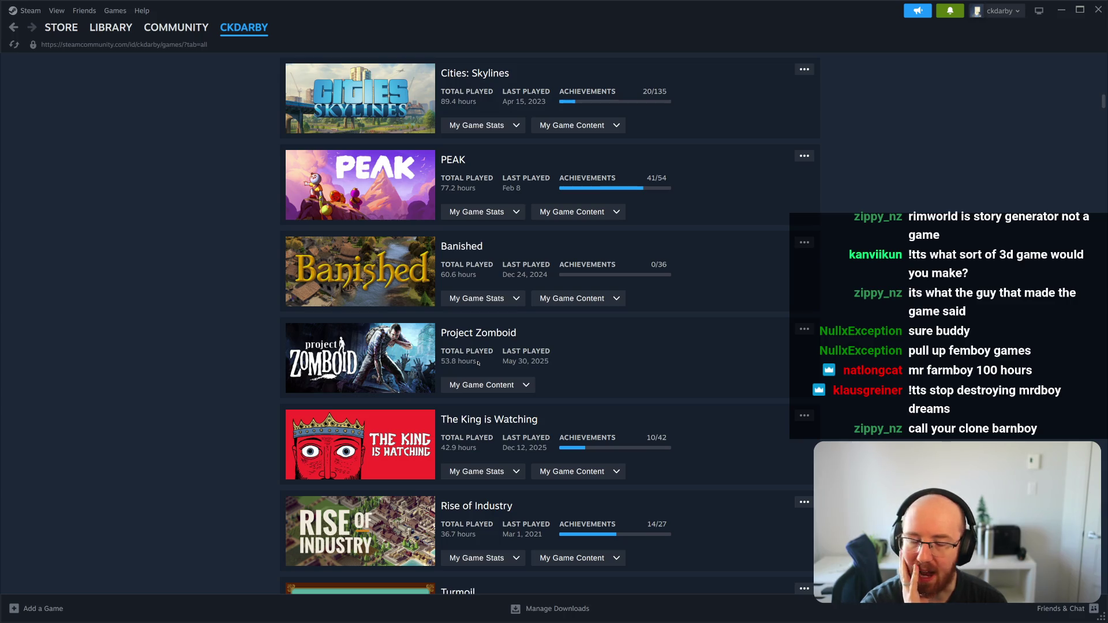
pyautogui.tripleClick(478, 363)
pyautogui.click(473, 358)
pyautogui.tripleClick(472, 357)
pyautogui.moveTo(477, 361); pyautogui.dragTo(441, 352)
pyautogui.click(442, 353)
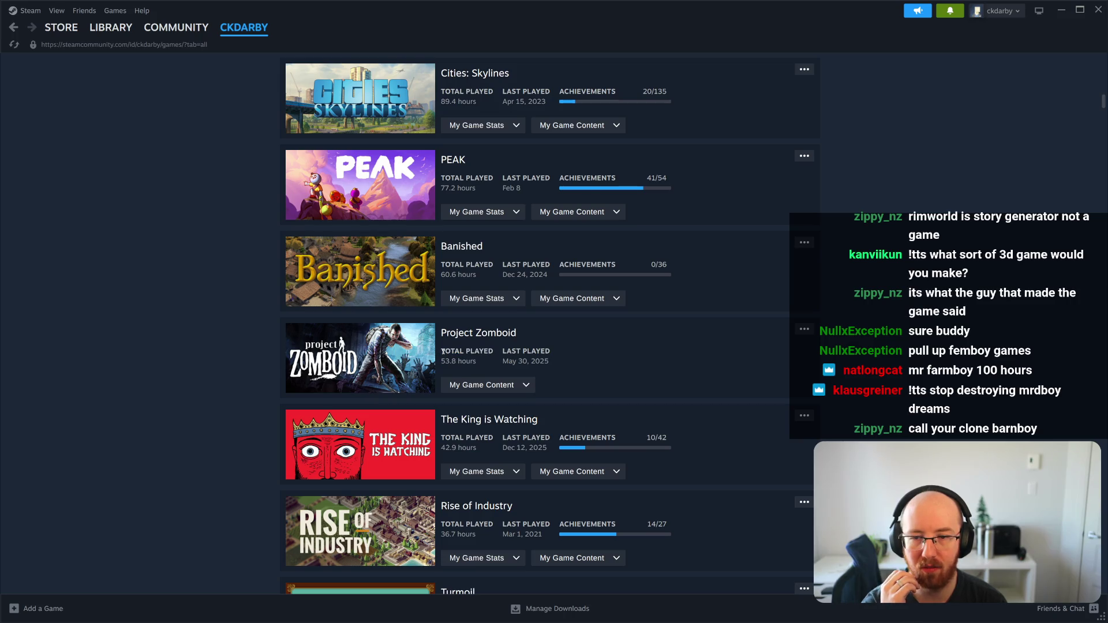
pyautogui.tripleClick(443, 352)
pyautogui.click(482, 365)
# - Highlight Project Zomboid's title, hours and last-played date, then scroll on
pyautogui.moveTo(521, 333); pyautogui.dragTo(444, 337)
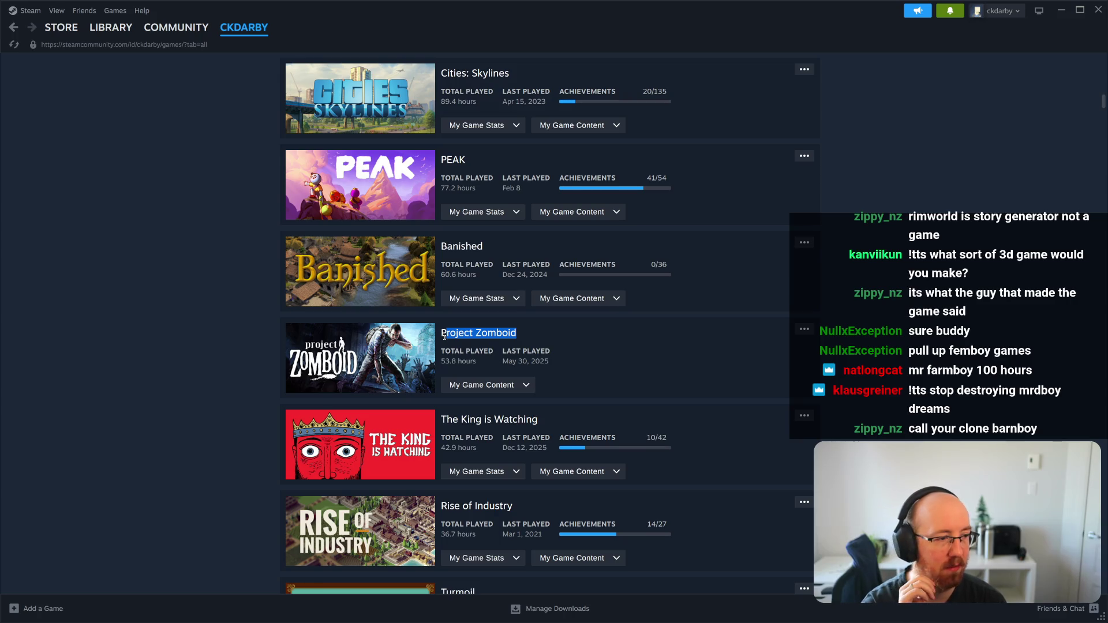
pyautogui.moveTo(559, 361); pyautogui.dragTo(496, 356)
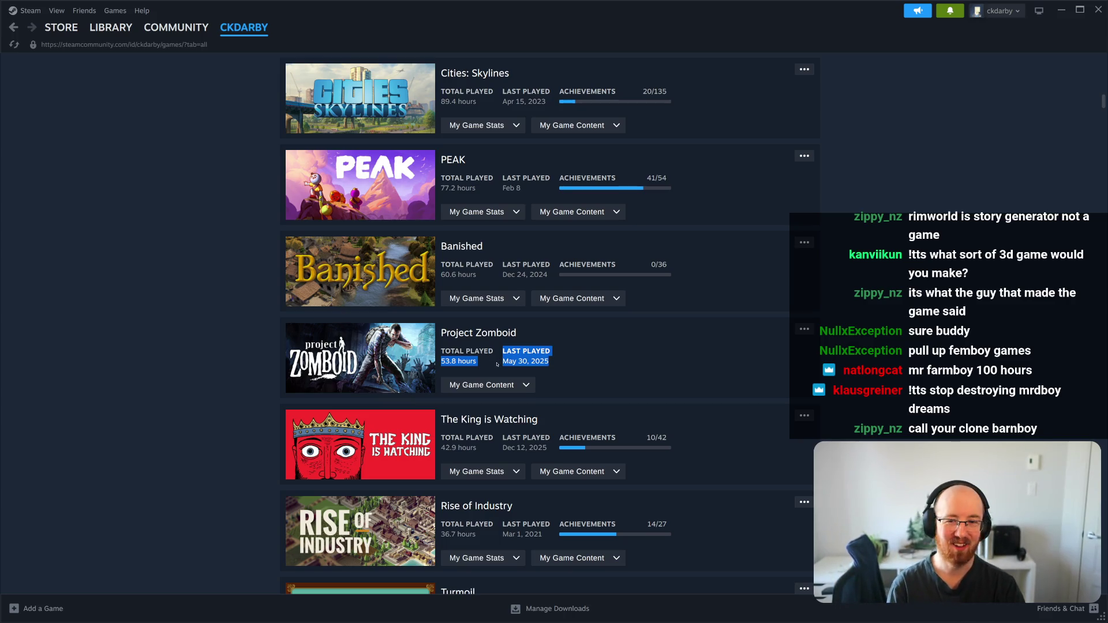
pyautogui.click(551, 368)
pyautogui.moveTo(551, 368); pyautogui.dragTo(441, 353)
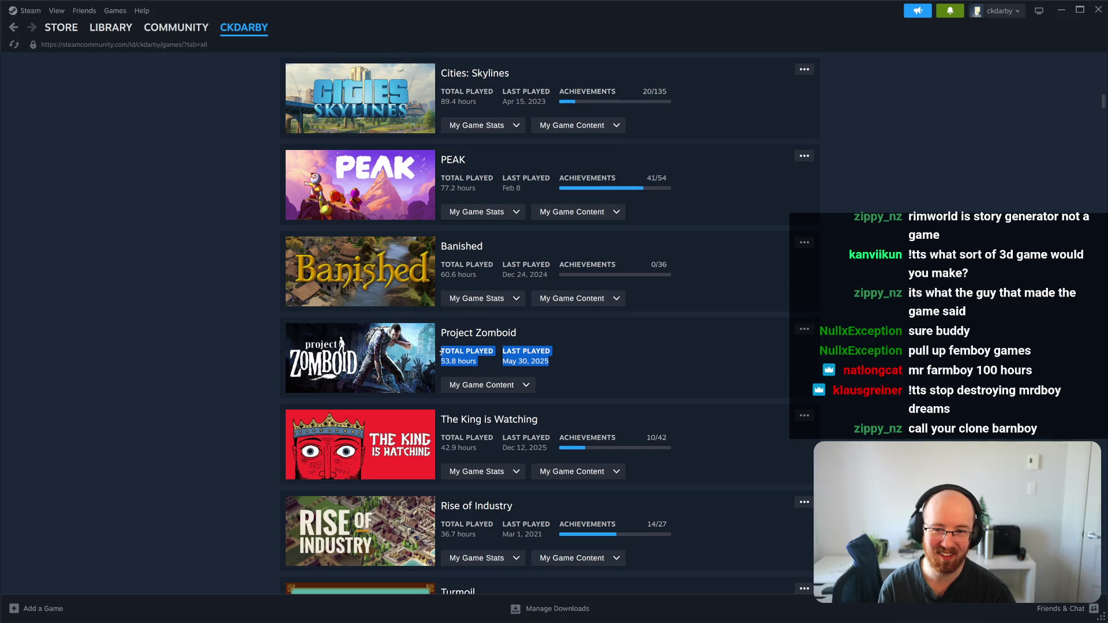
pyautogui.click(225, 352)
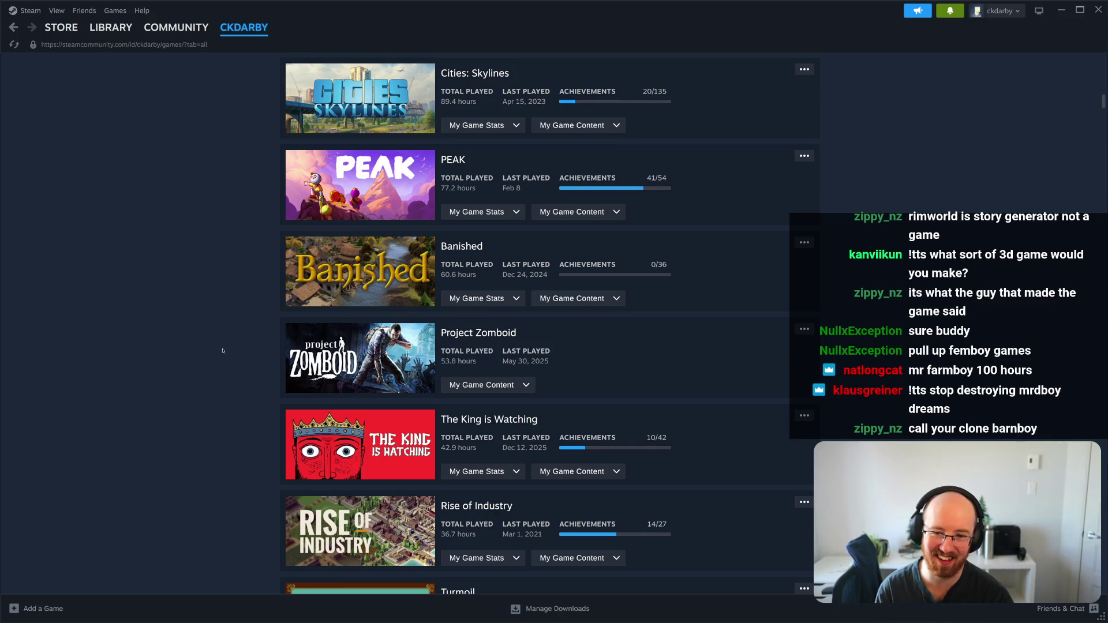
pyautogui.scroll(-3, 227, 351)
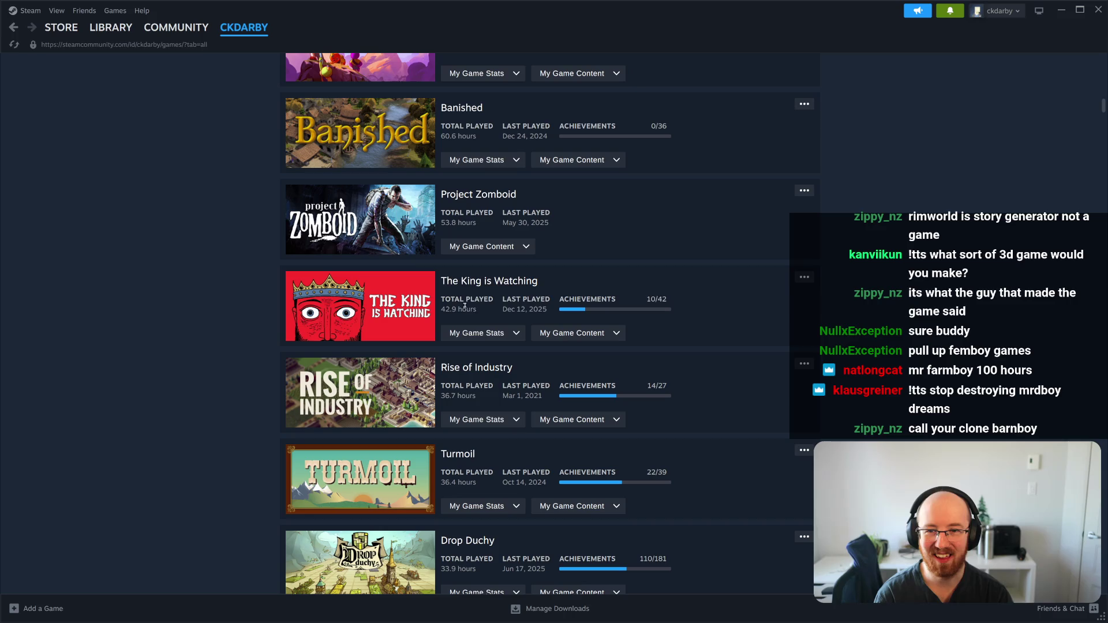
# - Highlight The King is Watching's 42.9 hours, then Drop Duchy's playtime
pyautogui.moveTo(486, 316); pyautogui.dragTo(441, 304)
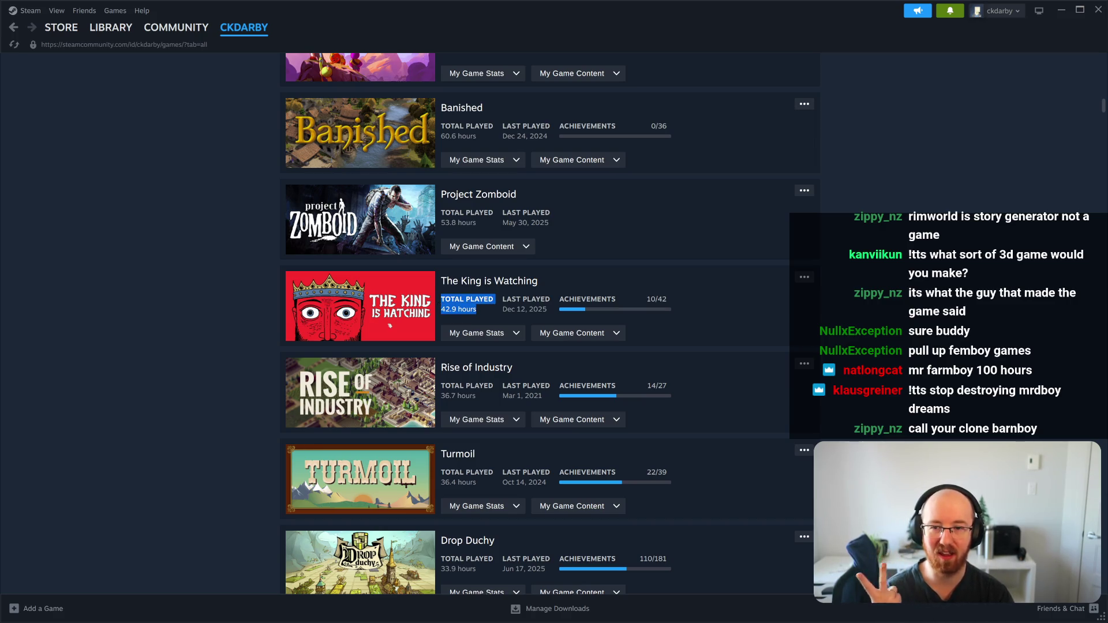
pyautogui.click(491, 320)
pyautogui.scroll(-1, 491, 320)
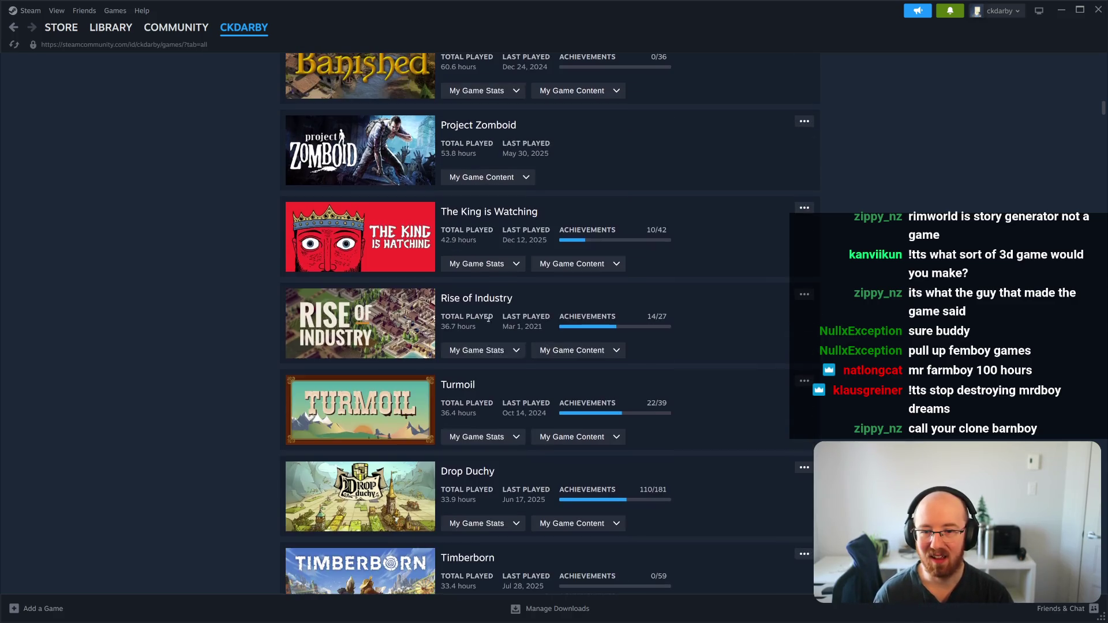
pyautogui.moveTo(476, 500); pyautogui.dragTo(431, 473)
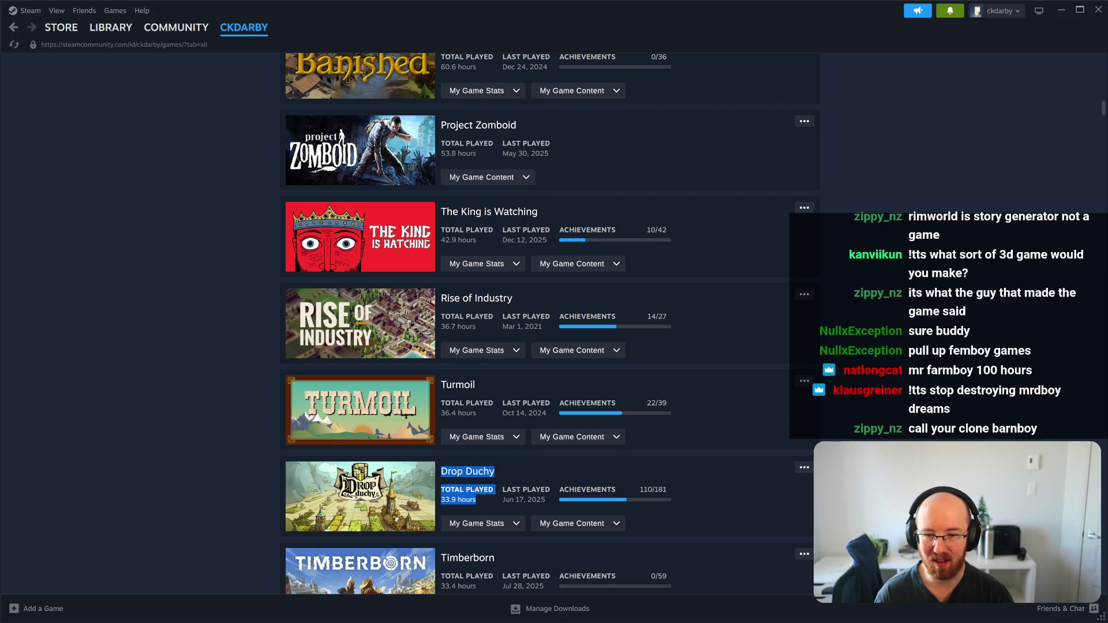
pyautogui.click(474, 498)
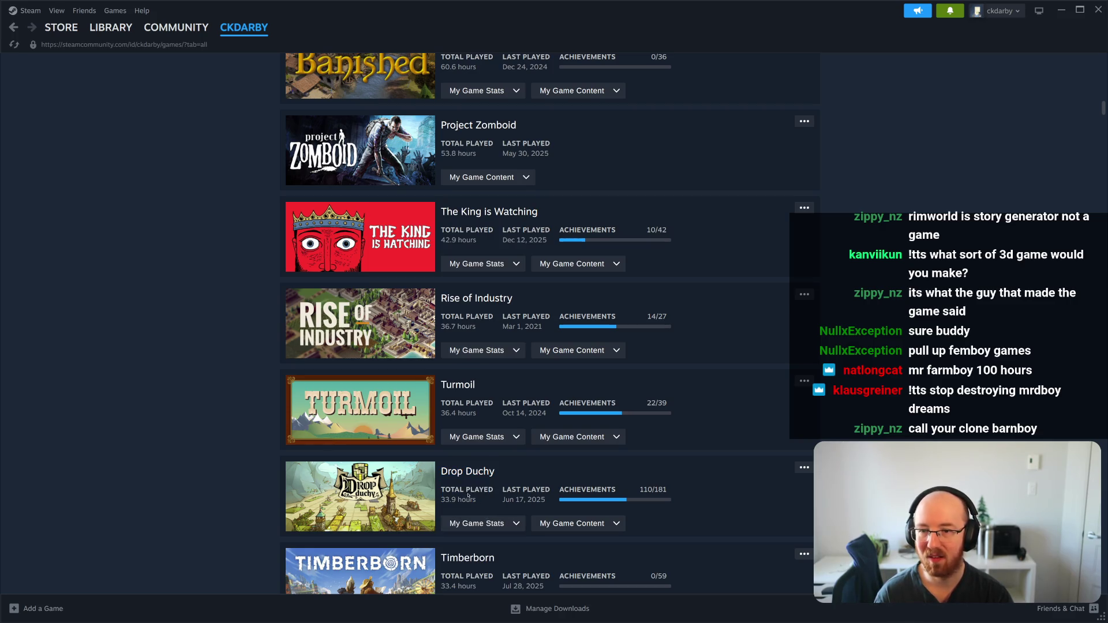
# - Highlight Timberborn's title and 33.4-hour playtime
pyautogui.scroll(-2, 459, 485)
pyautogui.moveTo(479, 461)
pyautogui.mouseDown()
pyautogui.moveTo(442, 449)
pyautogui.moveTo(437, 418)
pyautogui.mouseUp()
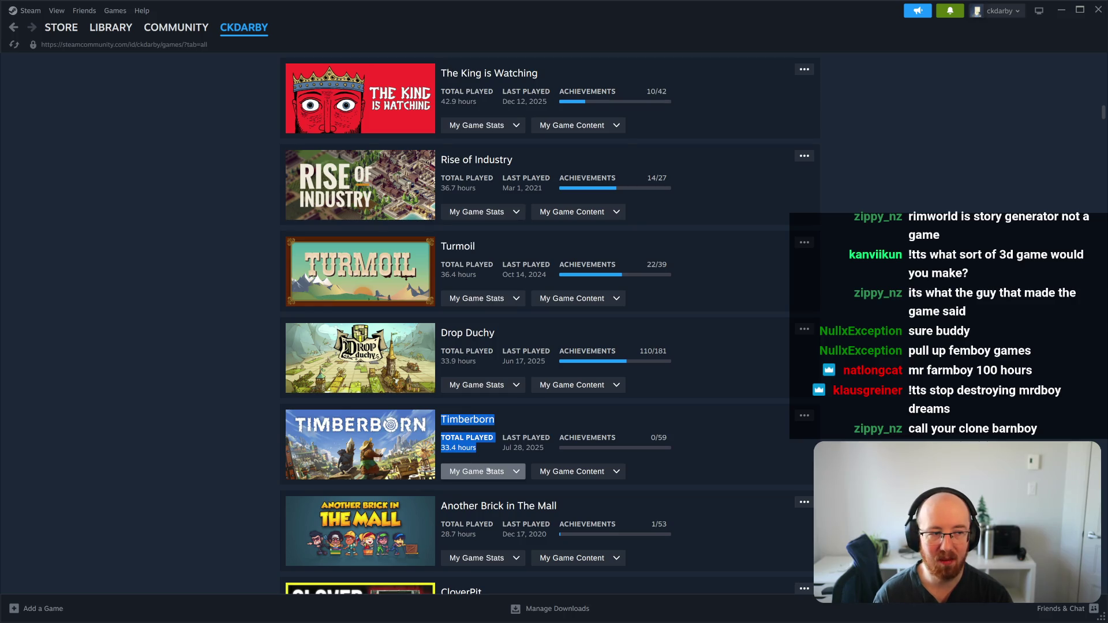
pyautogui.click(493, 450)
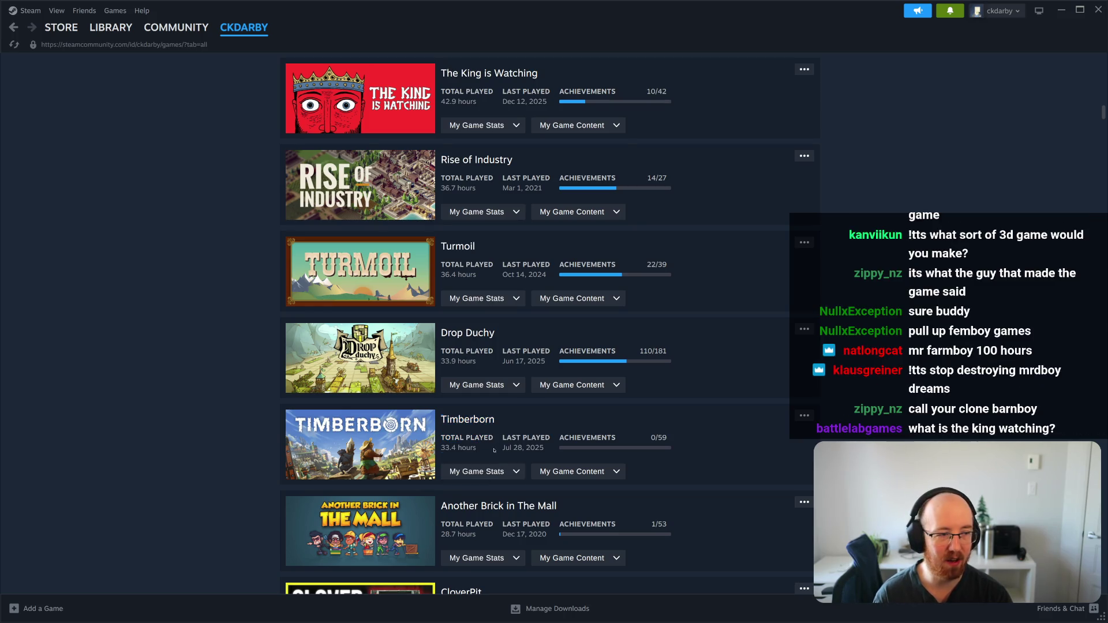
pyautogui.moveTo(494, 450)
pyautogui.mouseDown()
pyautogui.moveTo(443, 434)
pyautogui.moveTo(442, 417)
pyautogui.mouseUp()
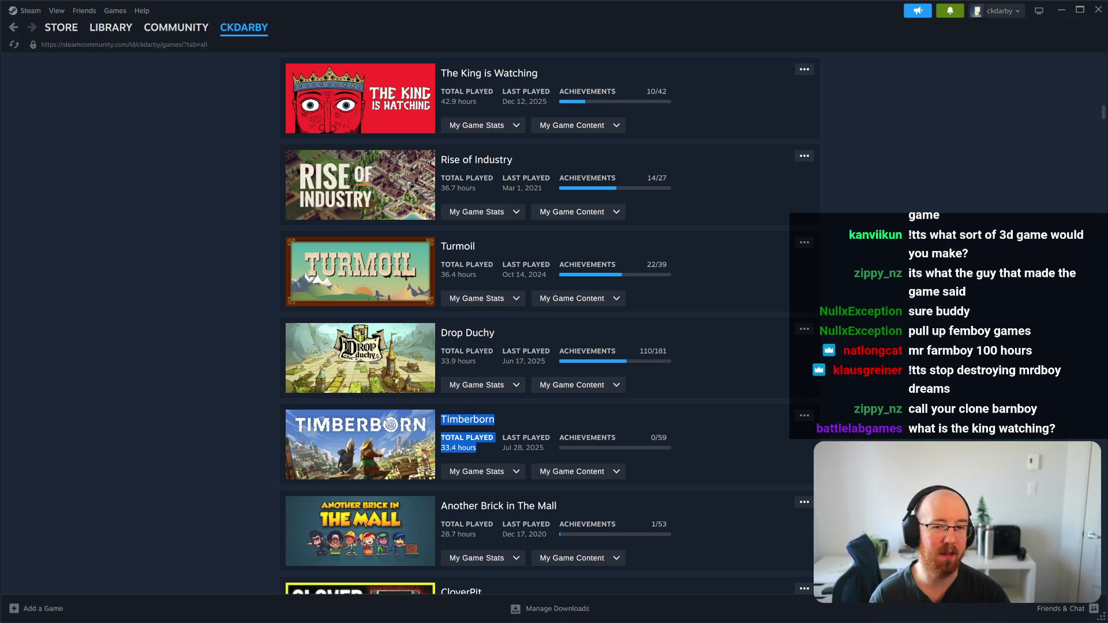
pyautogui.moveTo(476, 449)
pyautogui.mouseDown()
pyautogui.moveTo(441, 436)
pyautogui.moveTo(442, 417)
pyautogui.mouseUp()
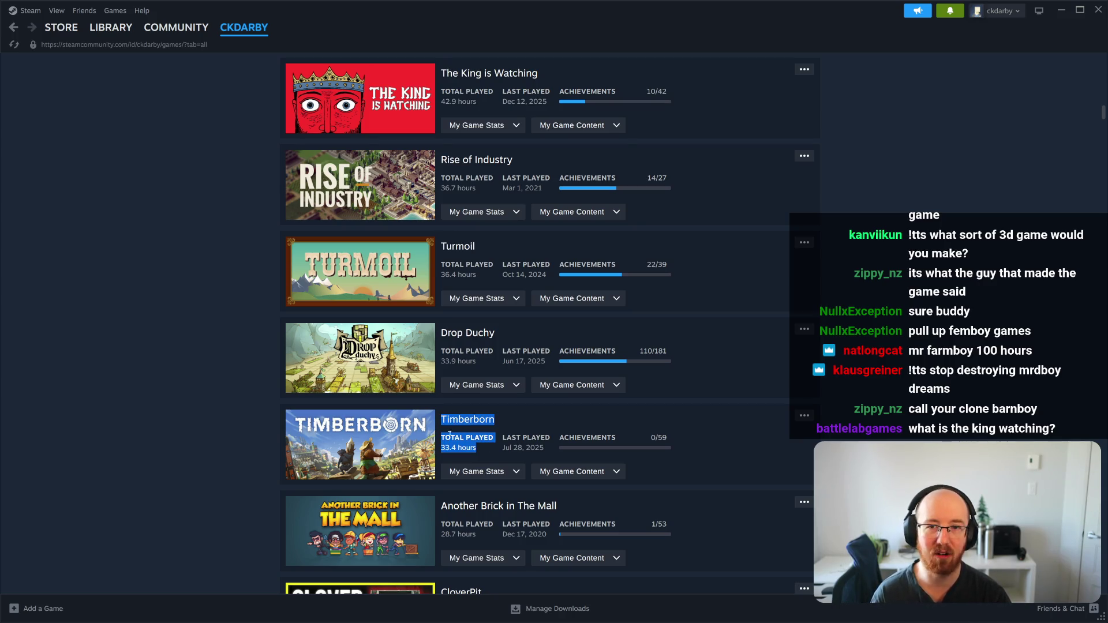
pyautogui.click(437, 447)
pyautogui.moveTo(477, 449)
pyautogui.mouseDown()
pyautogui.moveTo(456, 445)
pyautogui.moveTo(441, 417)
pyautogui.mouseUp()
# - Highlight Timberborn's last-played date Jul 28, 2025 and achievement count, then its playtime again
pyautogui.click(475, 456)
pyautogui.moveTo(546, 451); pyautogui.dragTo(501, 438)
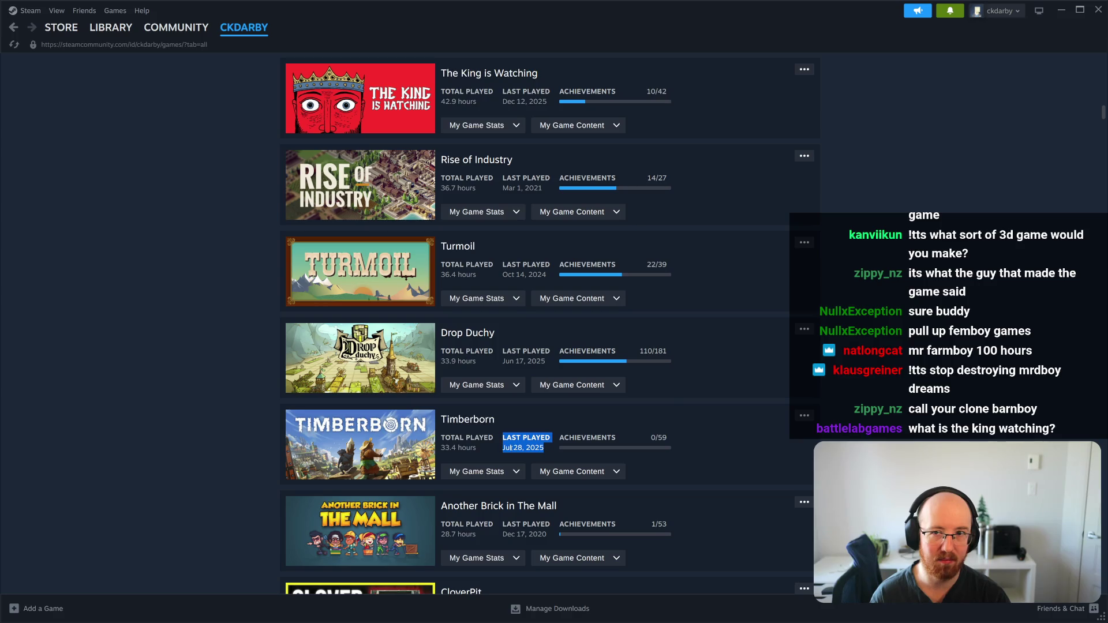
pyautogui.click(549, 450)
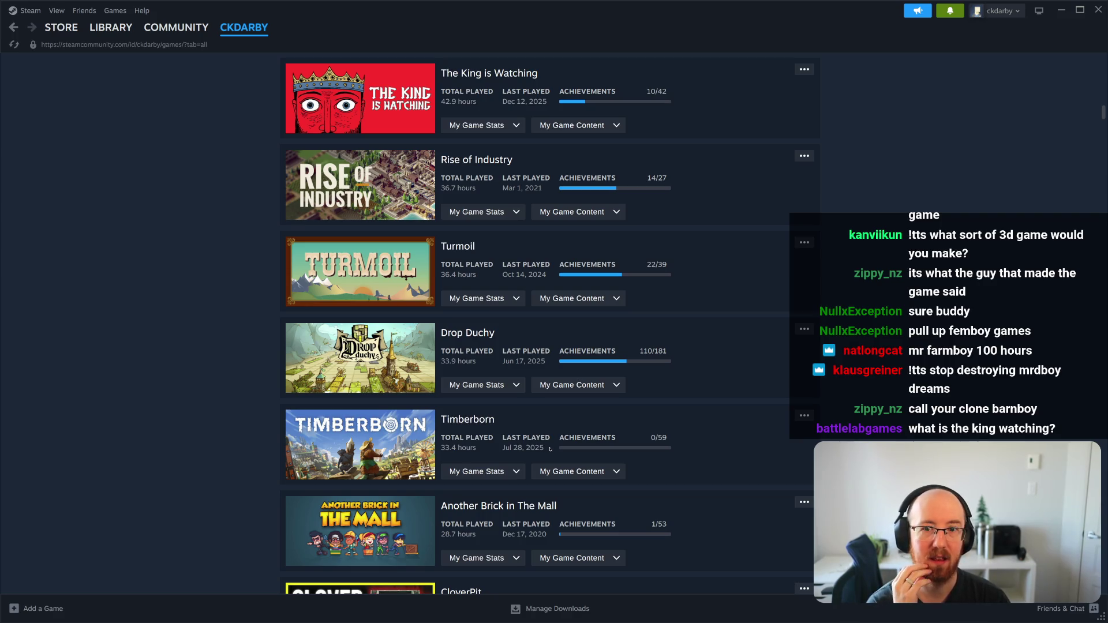
pyautogui.moveTo(546, 449)
pyautogui.mouseDown()
pyautogui.moveTo(503, 438)
pyautogui.moveTo(560, 461)
pyautogui.moveTo(499, 440)
pyautogui.mouseUp()
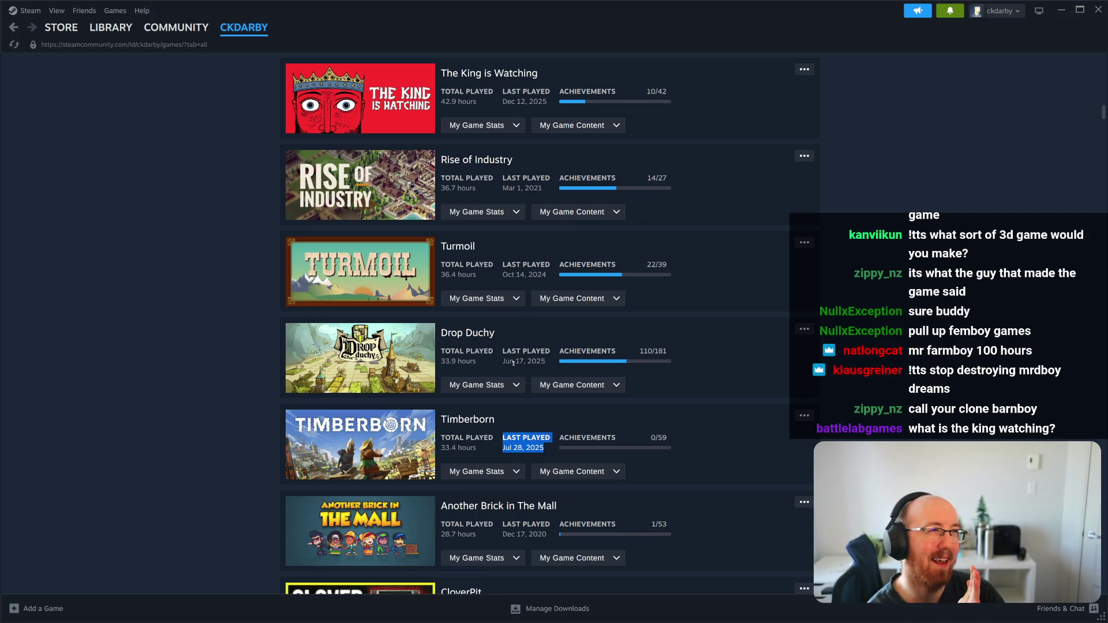
pyautogui.moveTo(484, 453); pyautogui.dragTo(439, 437)
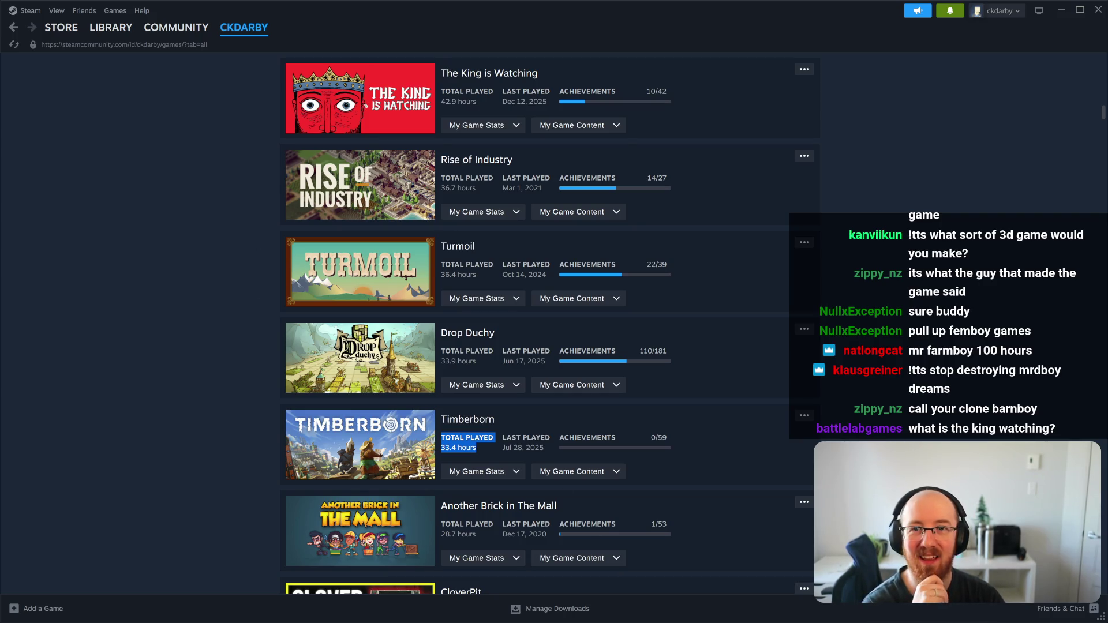
pyautogui.click(118, 476)
pyautogui.scroll(-3, 121, 457)
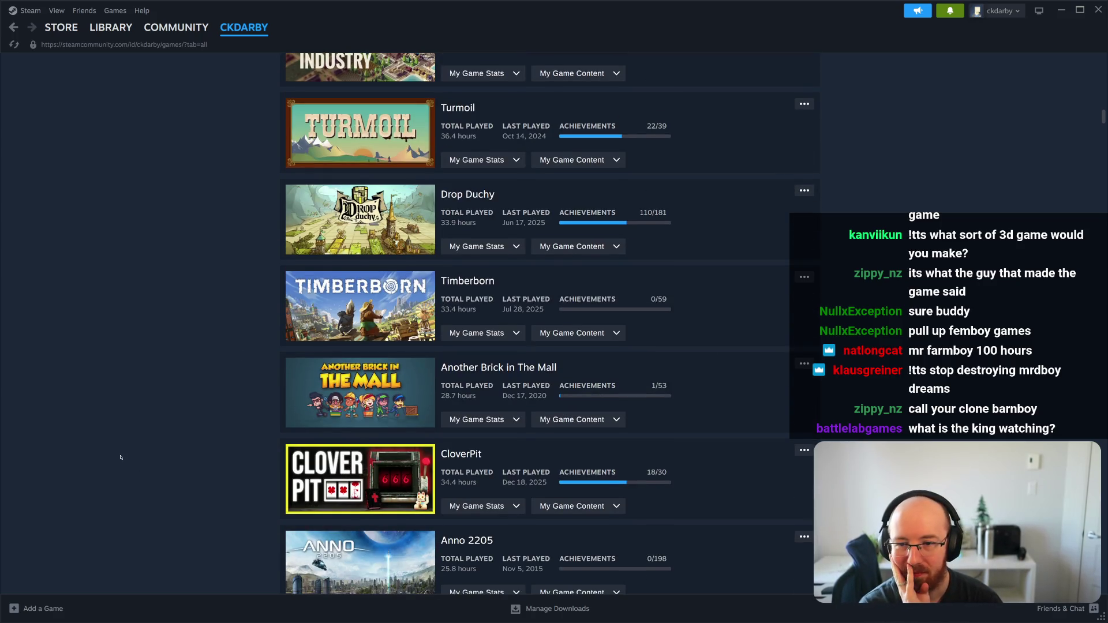
# - Highlight playtimes for BALL x PIT (24.9 h), Noita (23.4 h) and The Feathered Serpent (25.1 h)
pyautogui.scroll(-2, 121, 457)
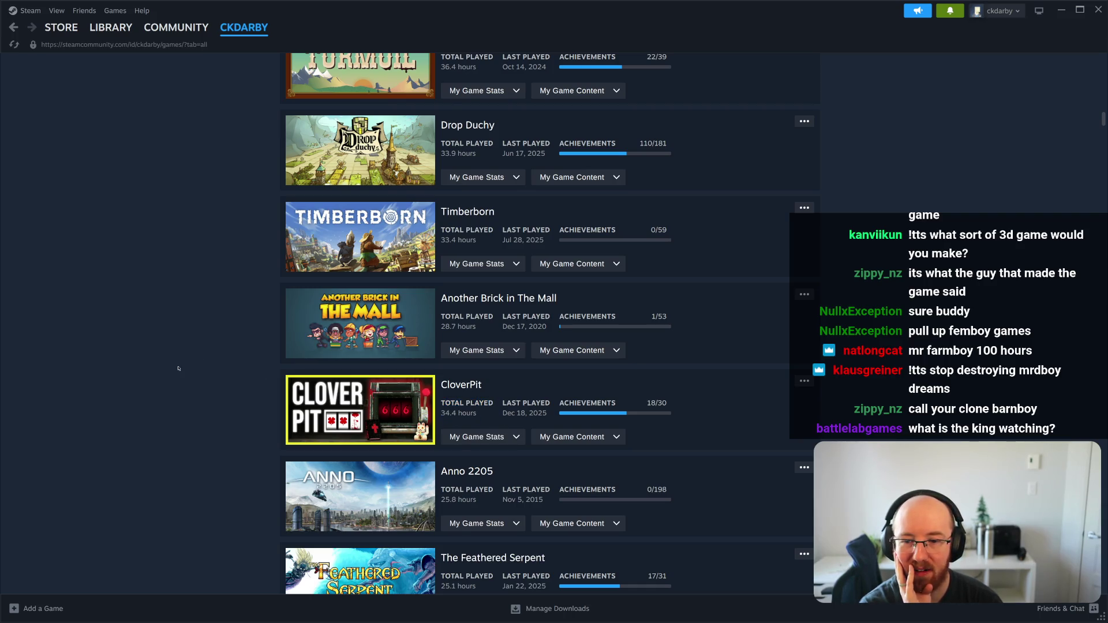
pyautogui.scroll(-2, 192, 370)
pyautogui.scroll(-2, 194, 369)
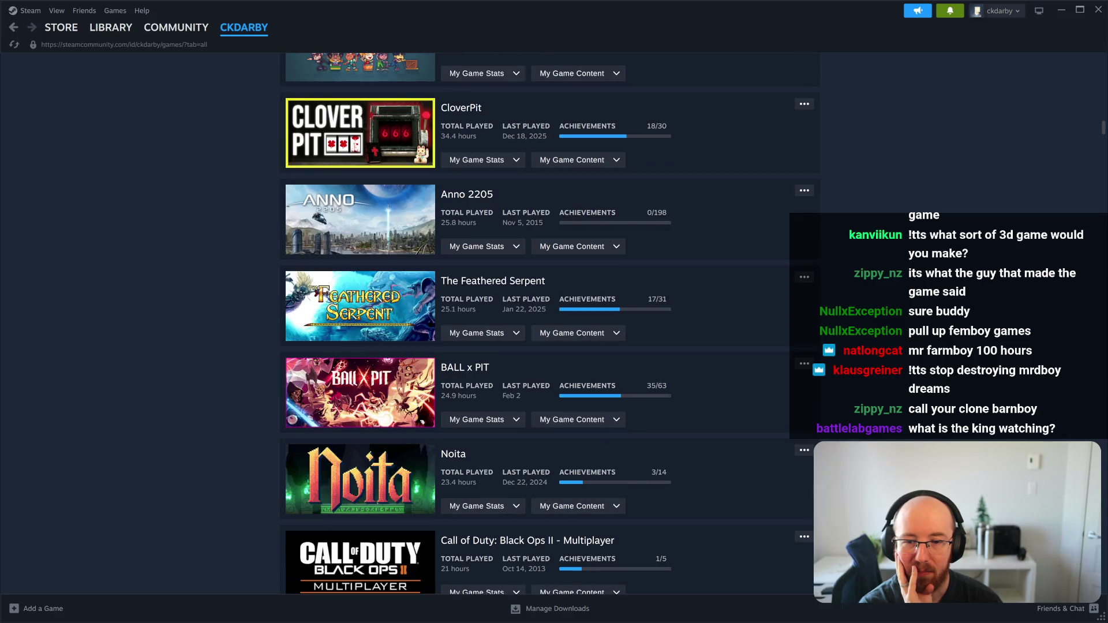
pyautogui.moveTo(491, 397); pyautogui.dragTo(442, 384)
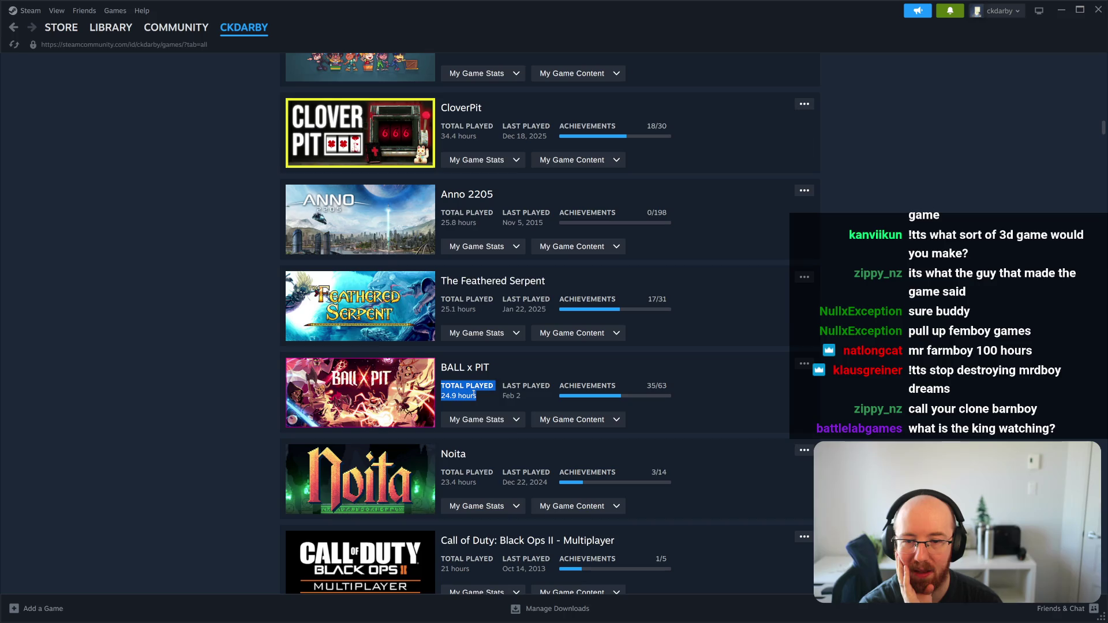
pyautogui.click(195, 502)
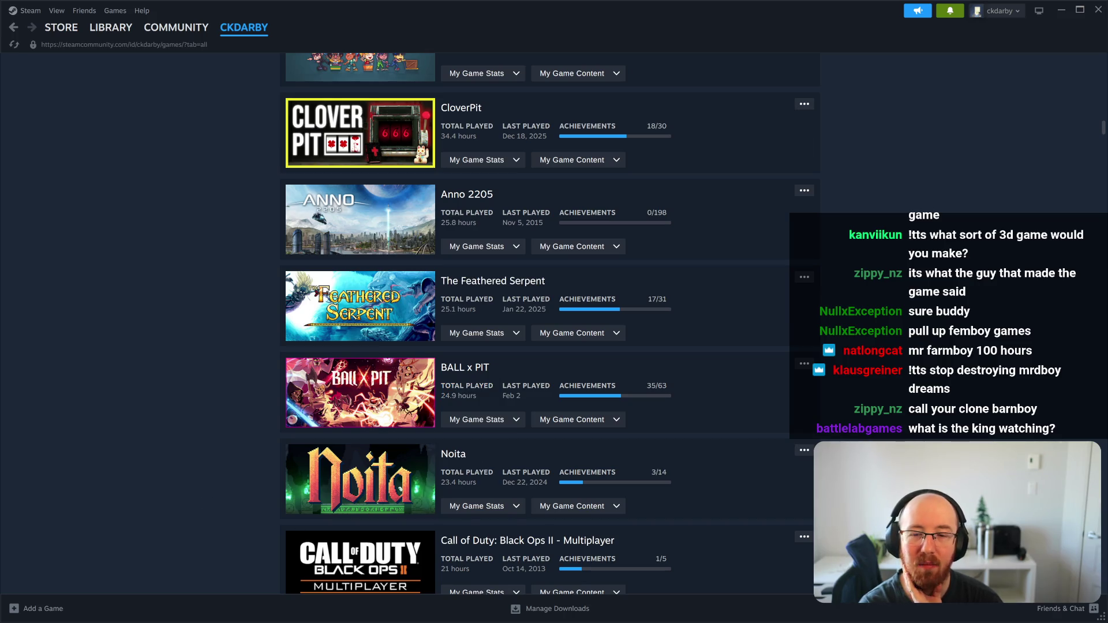
pyautogui.moveTo(486, 486); pyautogui.dragTo(437, 473)
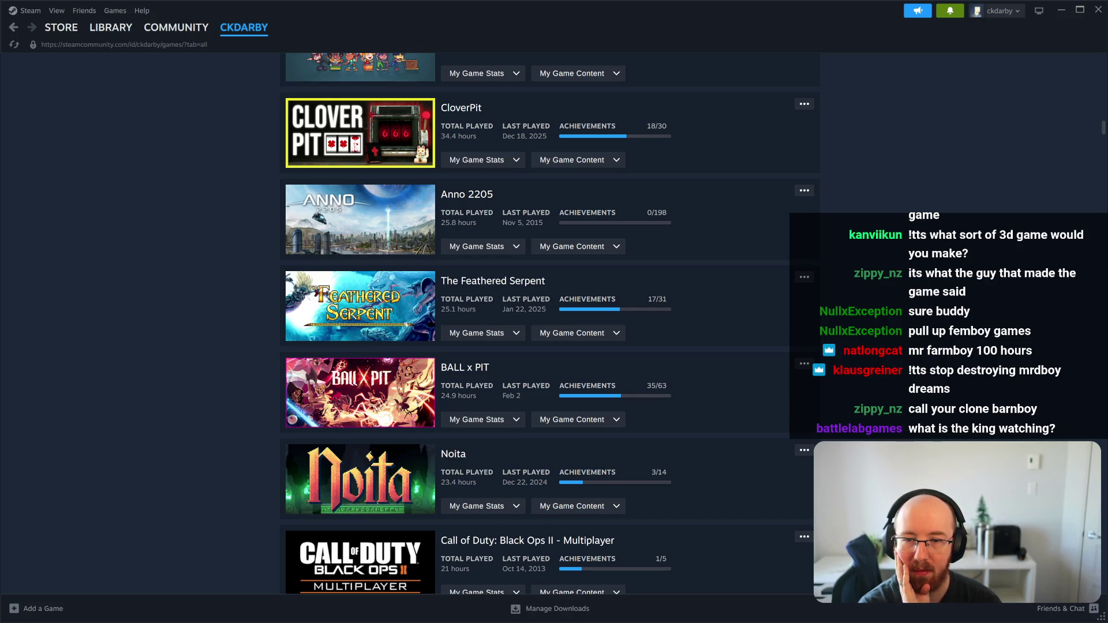
pyautogui.moveTo(489, 312)
pyautogui.mouseDown()
pyautogui.moveTo(441, 298)
pyautogui.moveTo(456, 306)
pyautogui.moveTo(441, 280)
pyautogui.mouseUp()
pyautogui.moveTo(487, 316); pyautogui.dragTo(441, 286)
pyautogui.click(244, 345)
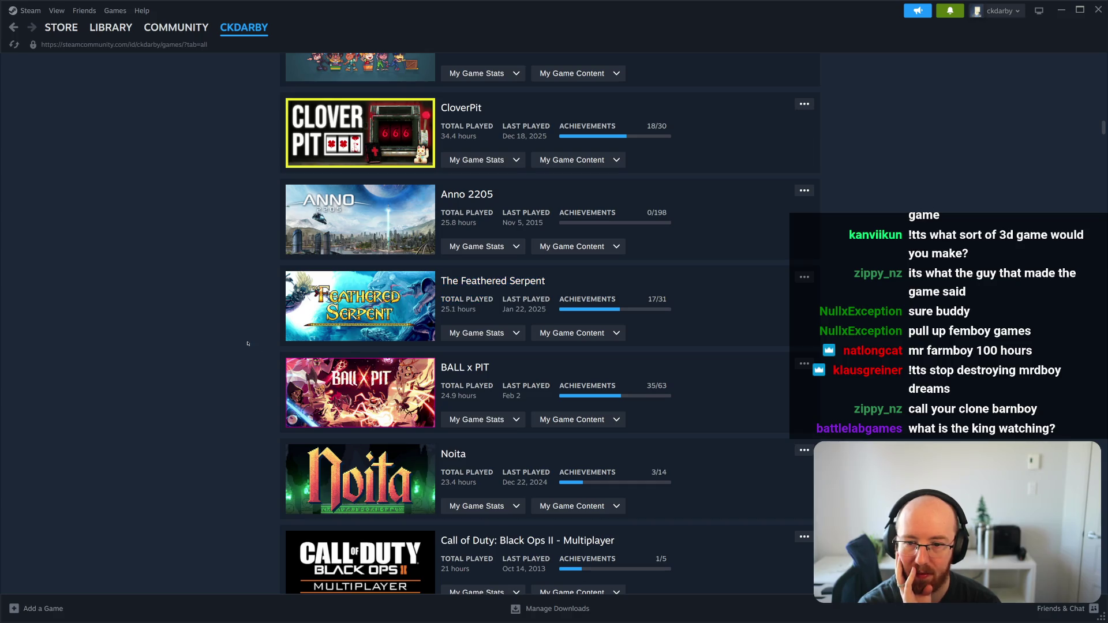
# - Highlight FTL's 20.8 hours and Dorfromantik's 19.9 hours, then scroll further down
pyautogui.scroll(-4, 247, 342)
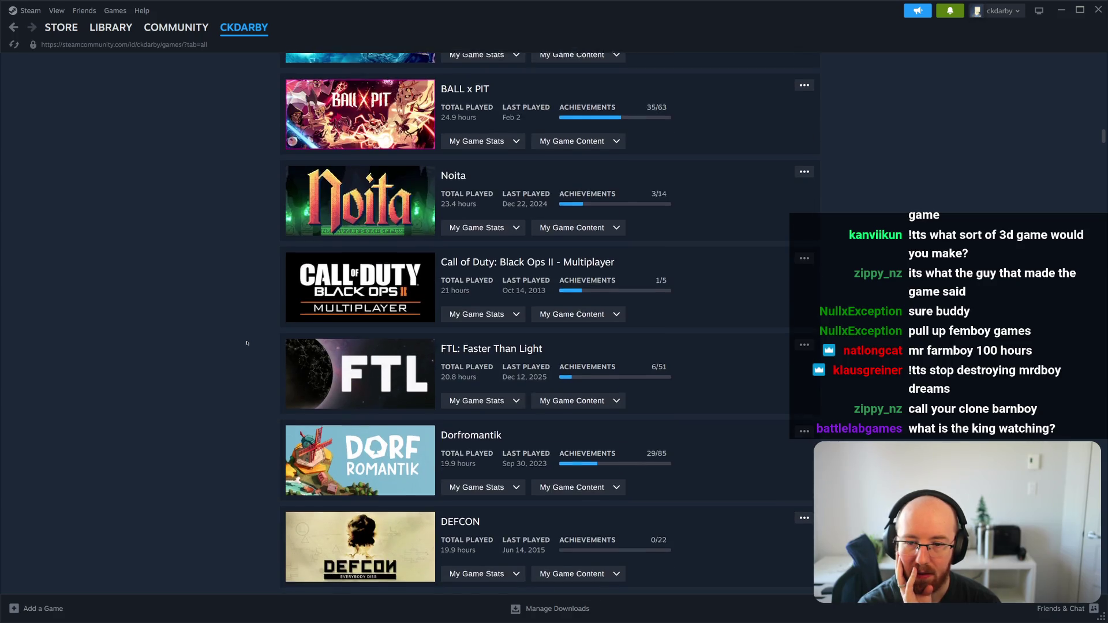
pyautogui.scroll(-1, 247, 343)
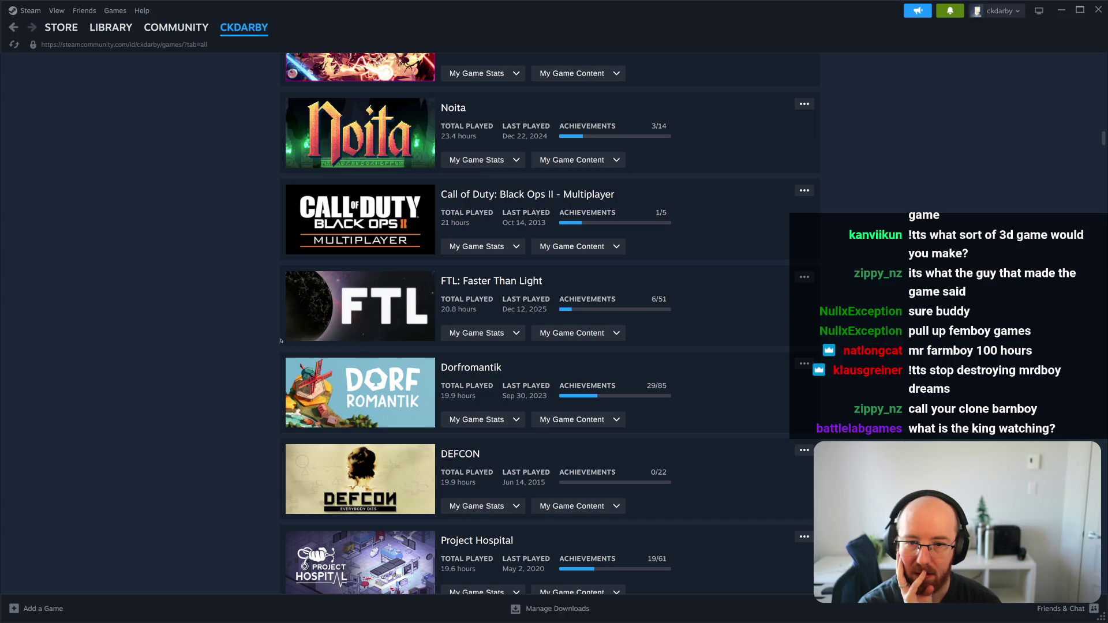
pyautogui.moveTo(479, 309); pyautogui.dragTo(437, 299)
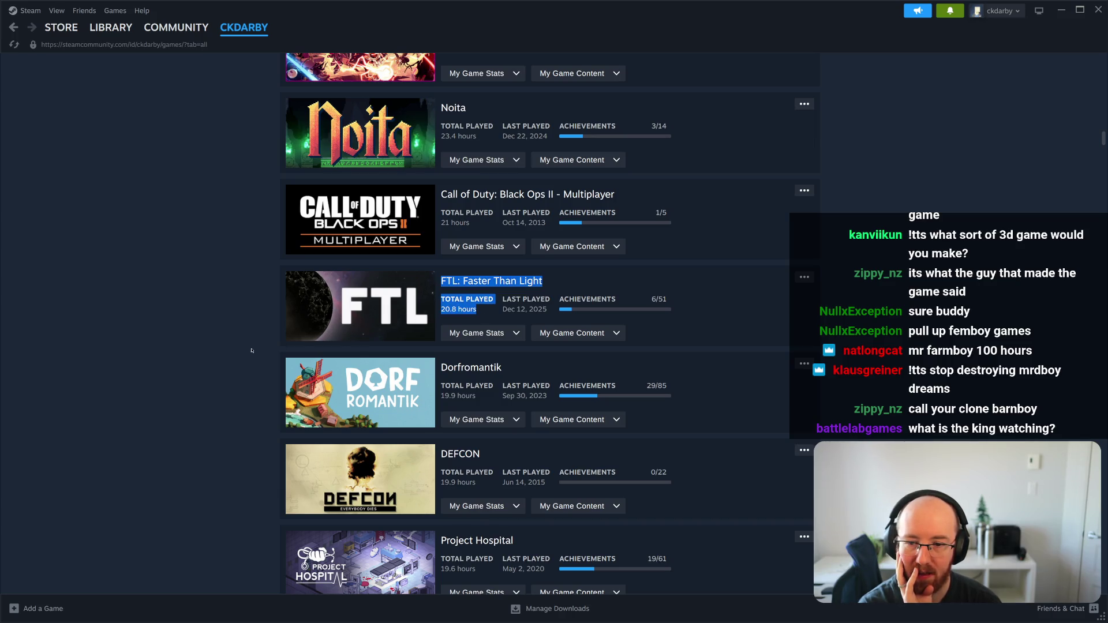
pyautogui.click(243, 364)
pyautogui.moveTo(476, 395); pyautogui.dragTo(468, 393)
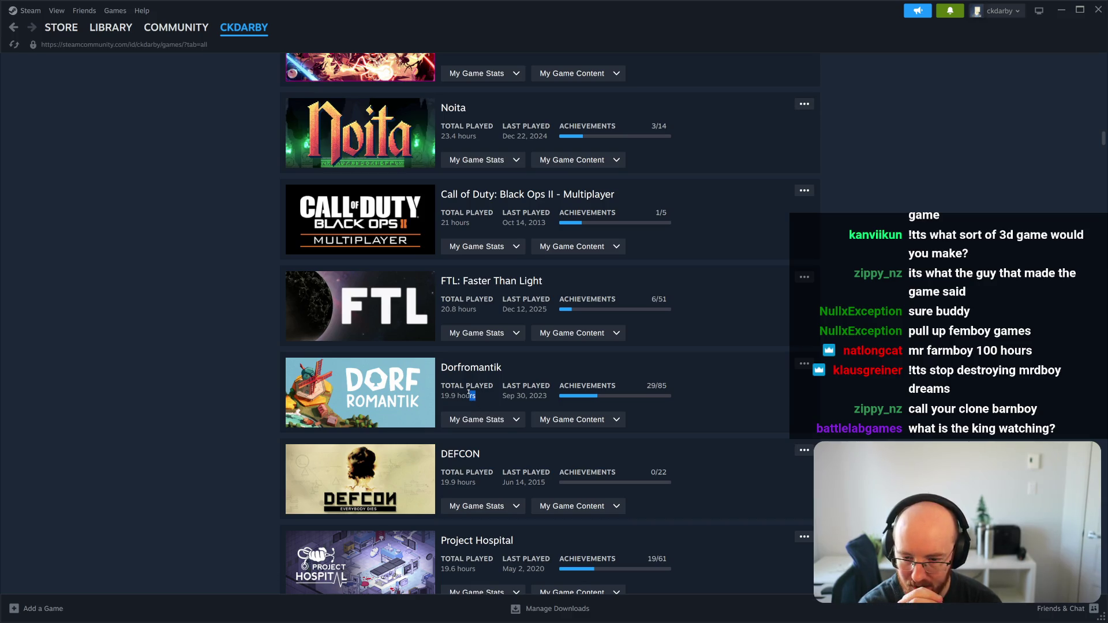
pyautogui.moveTo(469, 393)
pyautogui.mouseDown()
pyautogui.moveTo(444, 395)
pyautogui.moveTo(439, 372)
pyautogui.moveTo(549, 404)
pyautogui.moveTo(490, 398)
pyautogui.mouseUp()
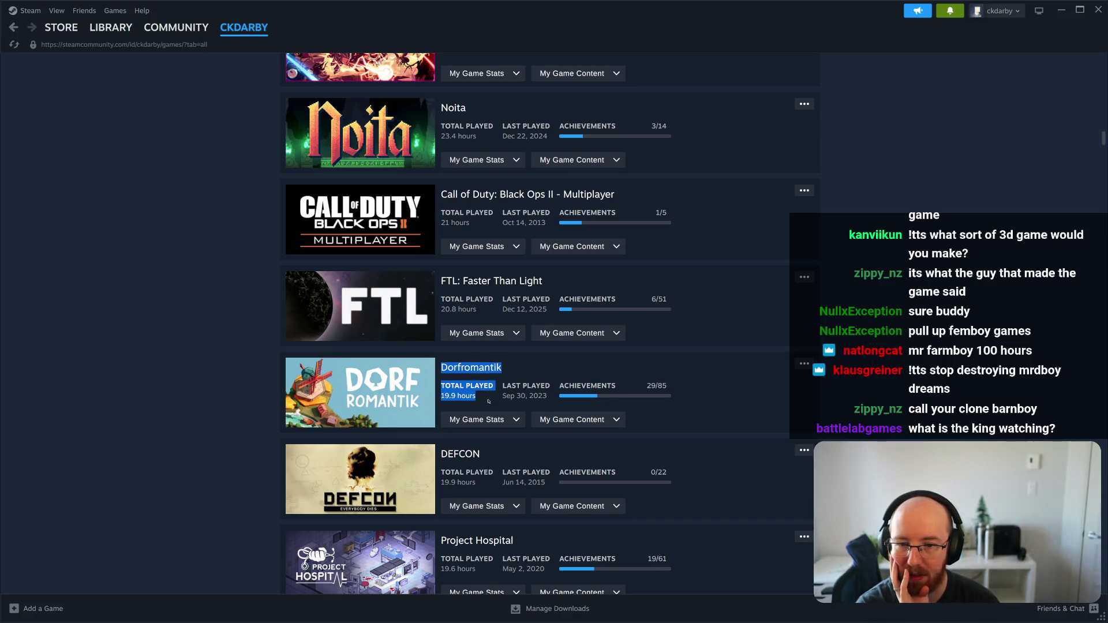
pyautogui.click(488, 401)
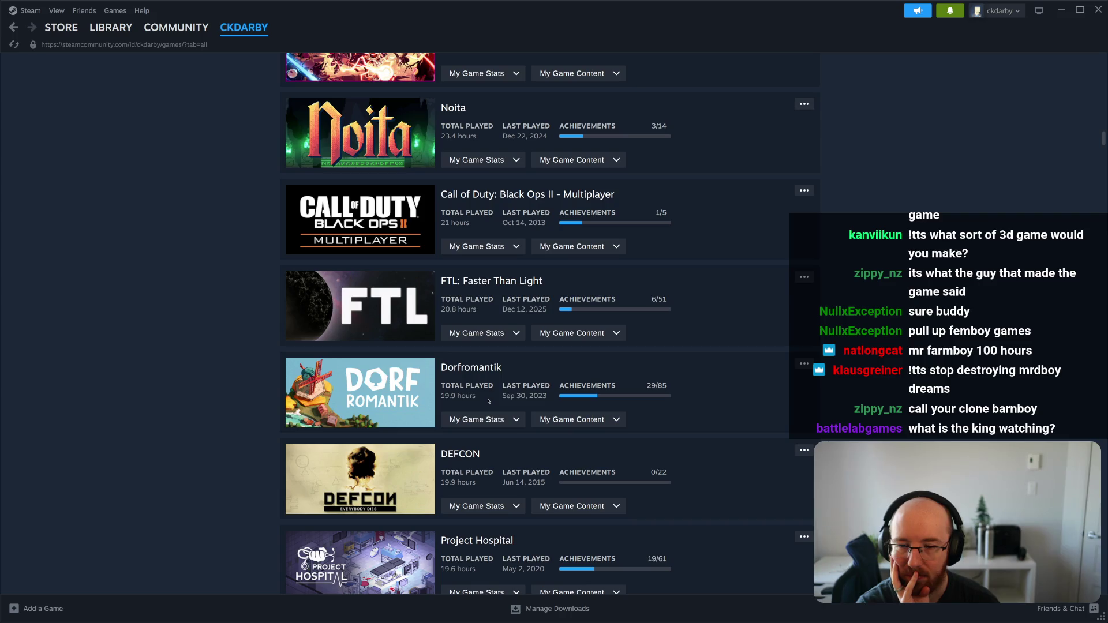
pyautogui.scroll(-3, 481, 385)
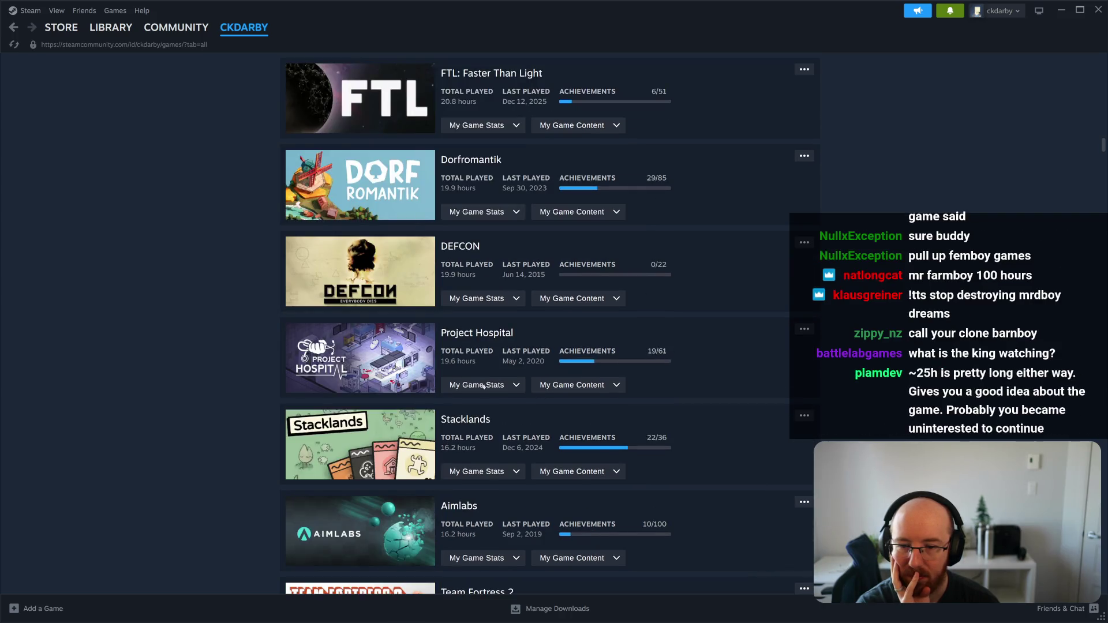
# - Clear the Stacklands highlight and scroll down the list to Portal at 12.1 hours
pyautogui.moveTo(486, 449)
pyautogui.mouseDown()
pyautogui.moveTo(441, 433)
pyautogui.moveTo(445, 416)
pyautogui.mouseUp()
pyautogui.click(148, 376)
pyautogui.scroll(-3, 148, 376)
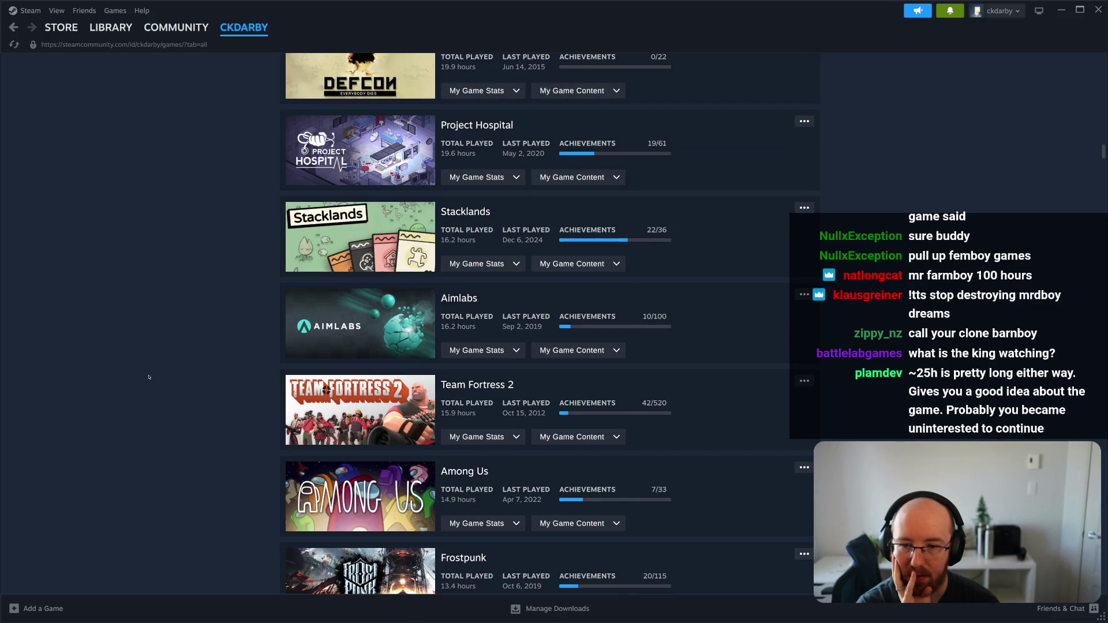
pyautogui.scroll(-2, 197, 376)
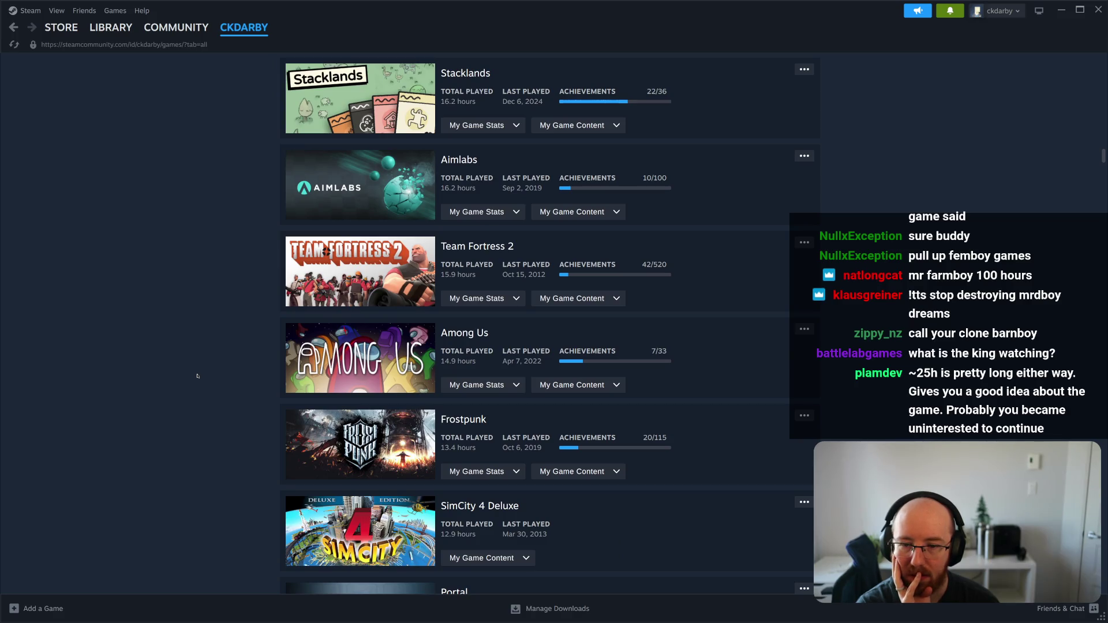
pyautogui.scroll(-2, 197, 376)
pyautogui.scroll(-1, 198, 376)
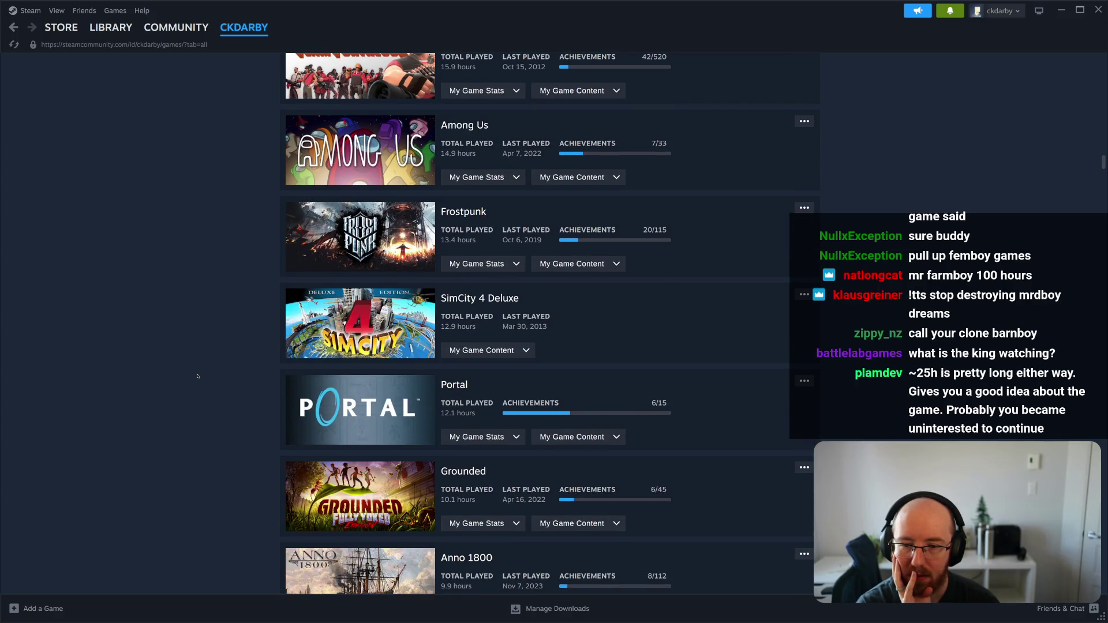
pyautogui.scroll(-3, 197, 376)
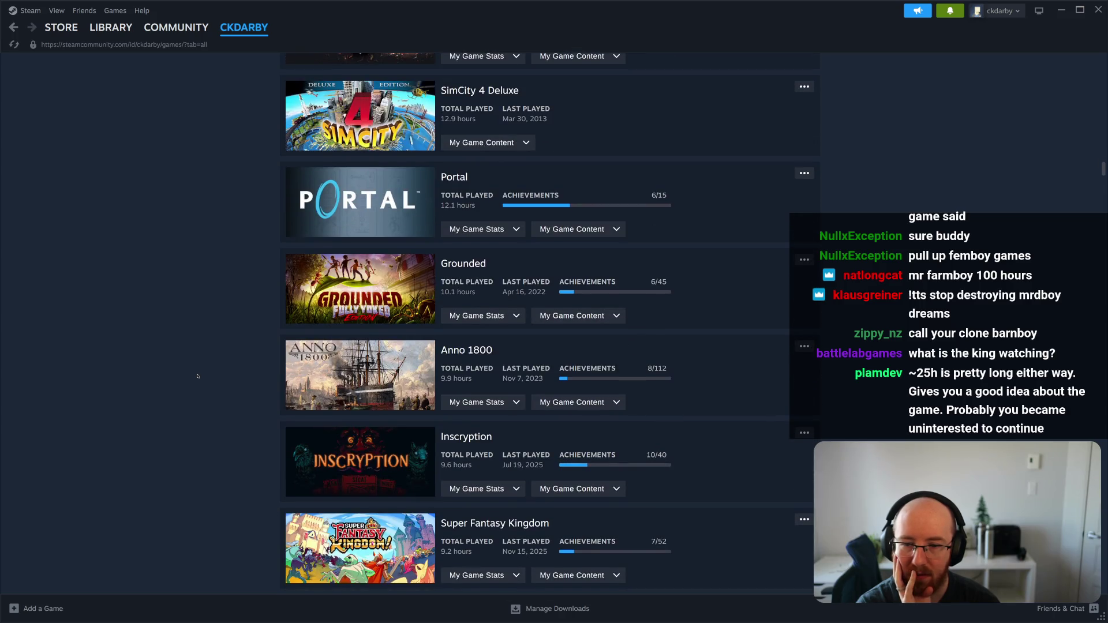
pyautogui.scroll(-1, 197, 376)
# - Highlight the Inscryption title together with its 9.6 hours played
pyautogui.moveTo(484, 397)
pyautogui.mouseDown()
pyautogui.moveTo(443, 384)
pyautogui.moveTo(441, 368)
pyautogui.mouseUp()
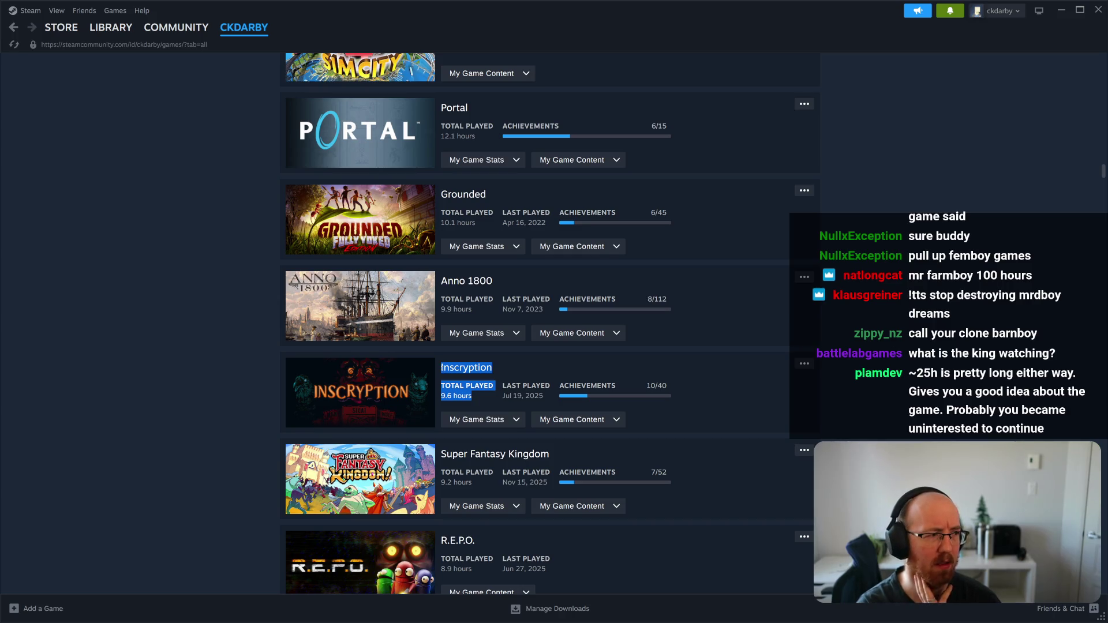
pyautogui.click(473, 399)
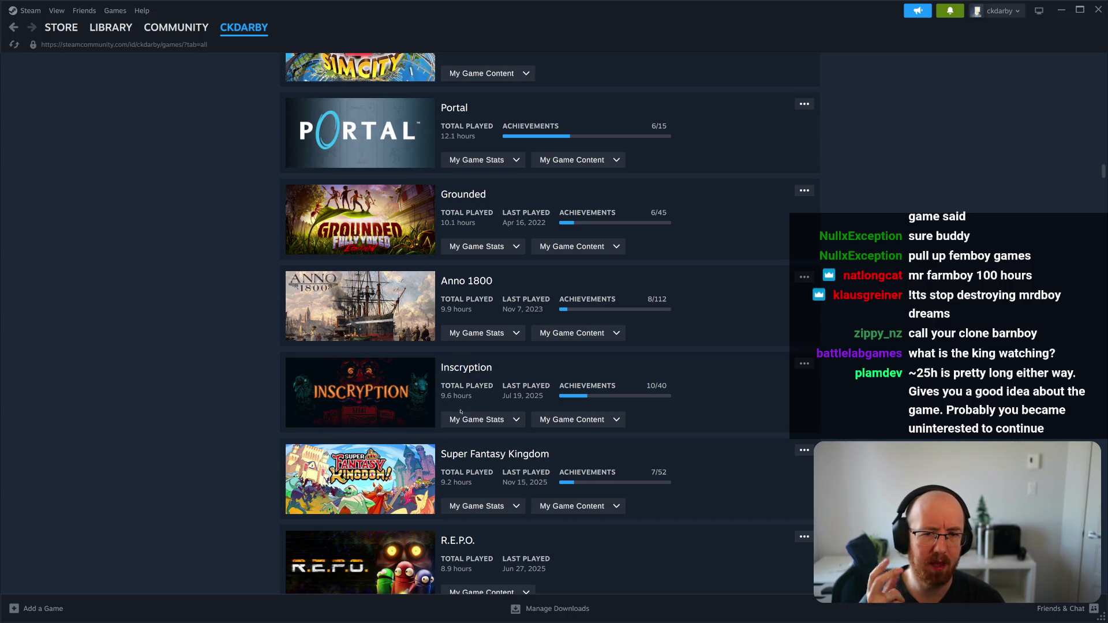
pyautogui.moveTo(472, 399); pyautogui.dragTo(440, 373)
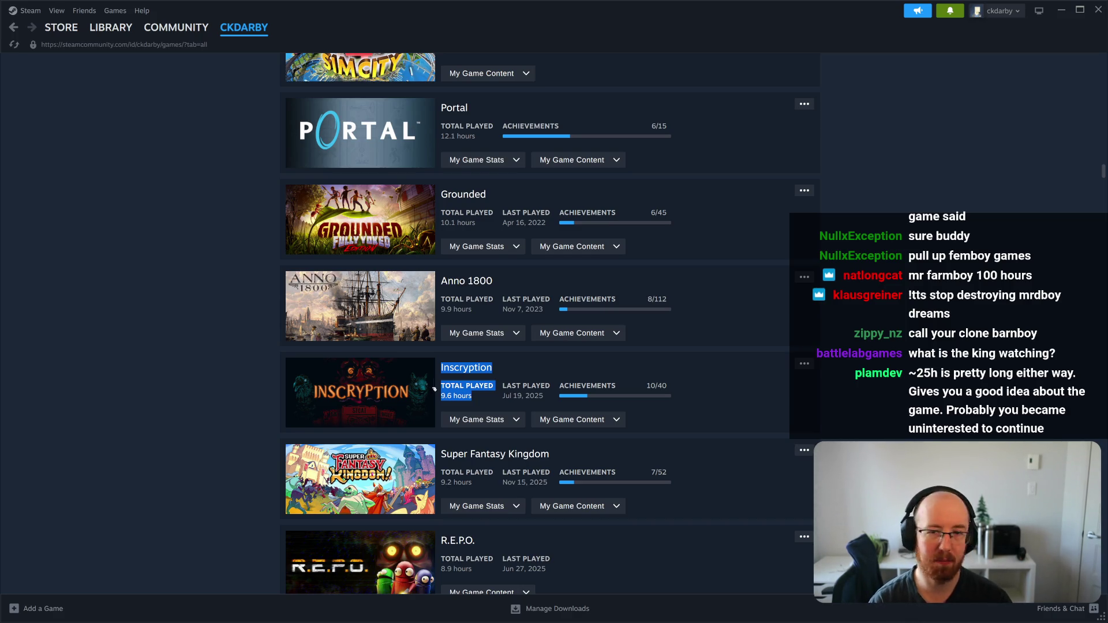
# - Scroll back up and highlight Noita's 23.4 hours, then BALL x PIT's 24.9 hours
pyautogui.scroll(7, 437, 390)
pyautogui.scroll(10, 437, 390)
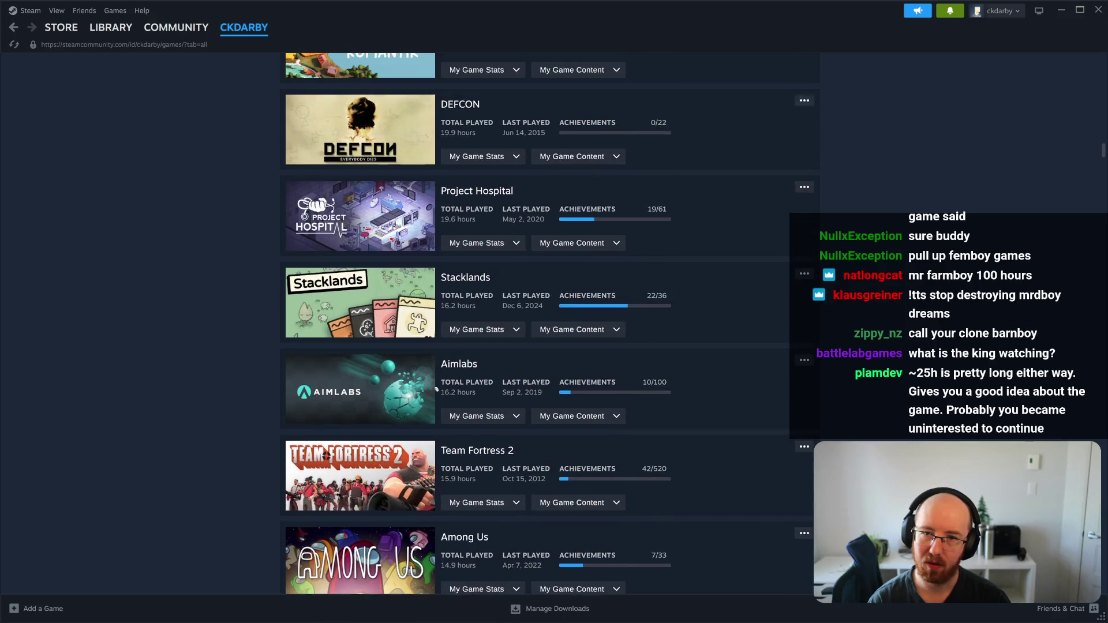
pyautogui.scroll(3, 437, 389)
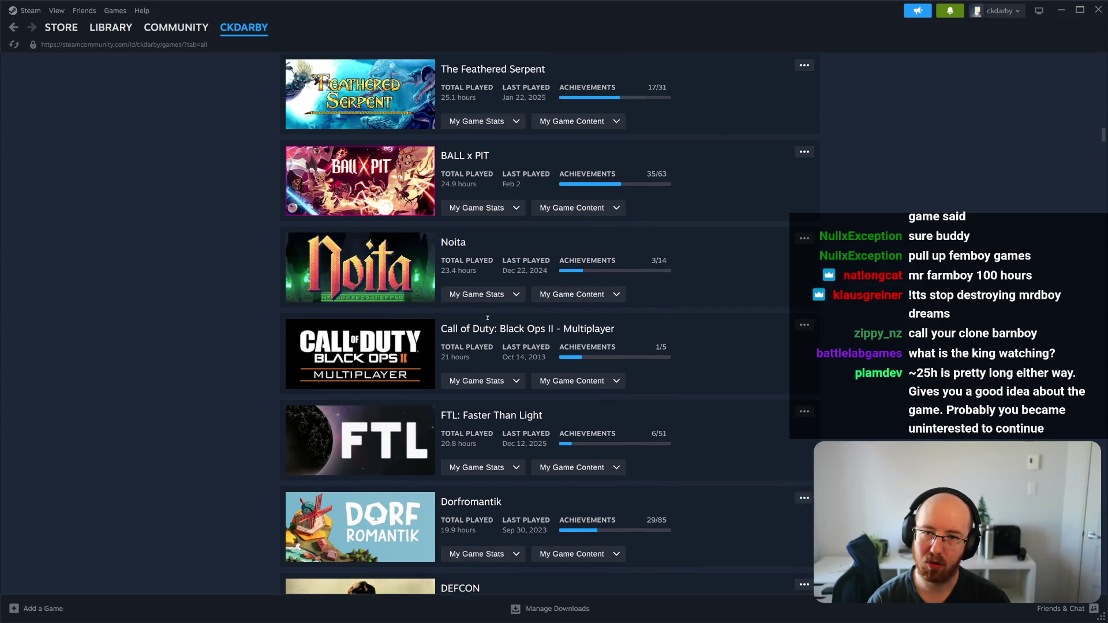
pyautogui.moveTo(479, 281); pyautogui.dragTo(427, 262)
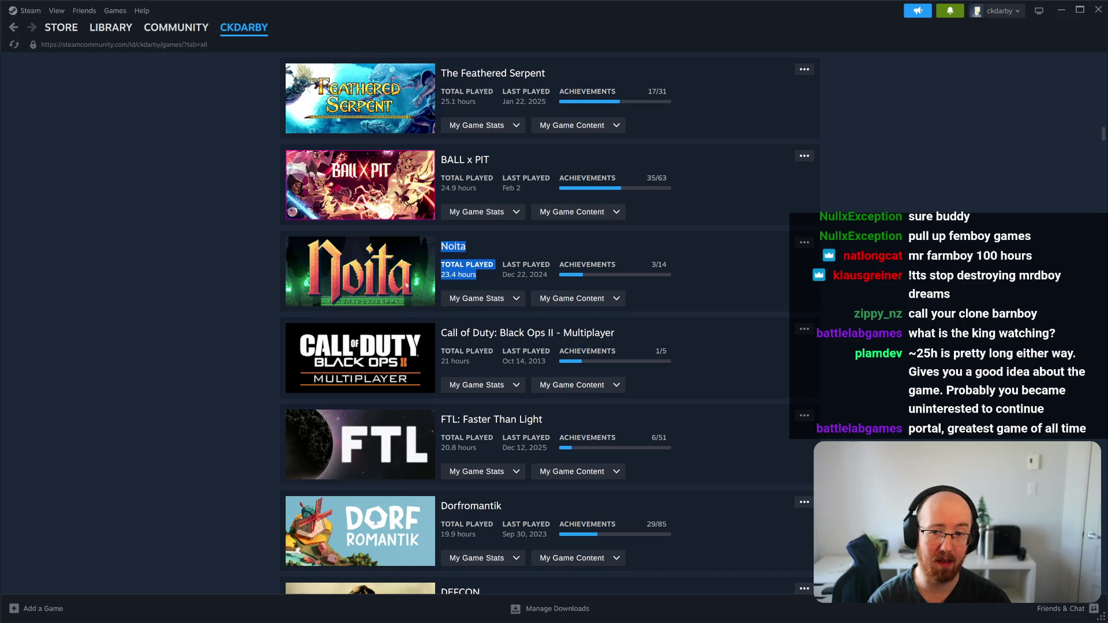
pyautogui.moveTo(484, 280); pyautogui.dragTo(433, 252)
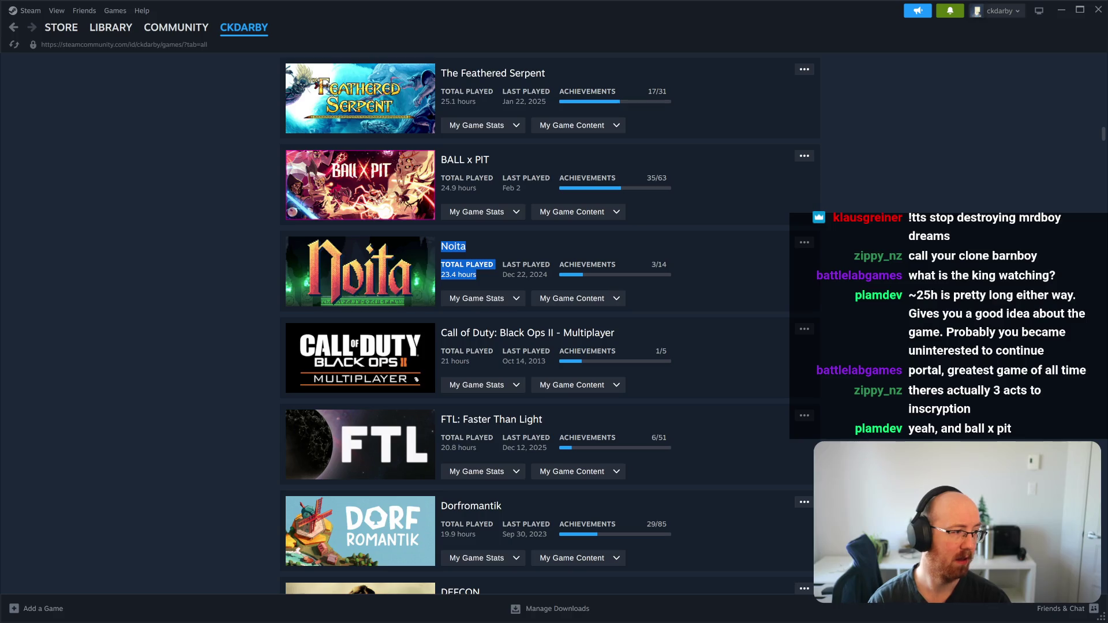
pyautogui.moveTo(484, 192); pyautogui.dragTo(441, 164)
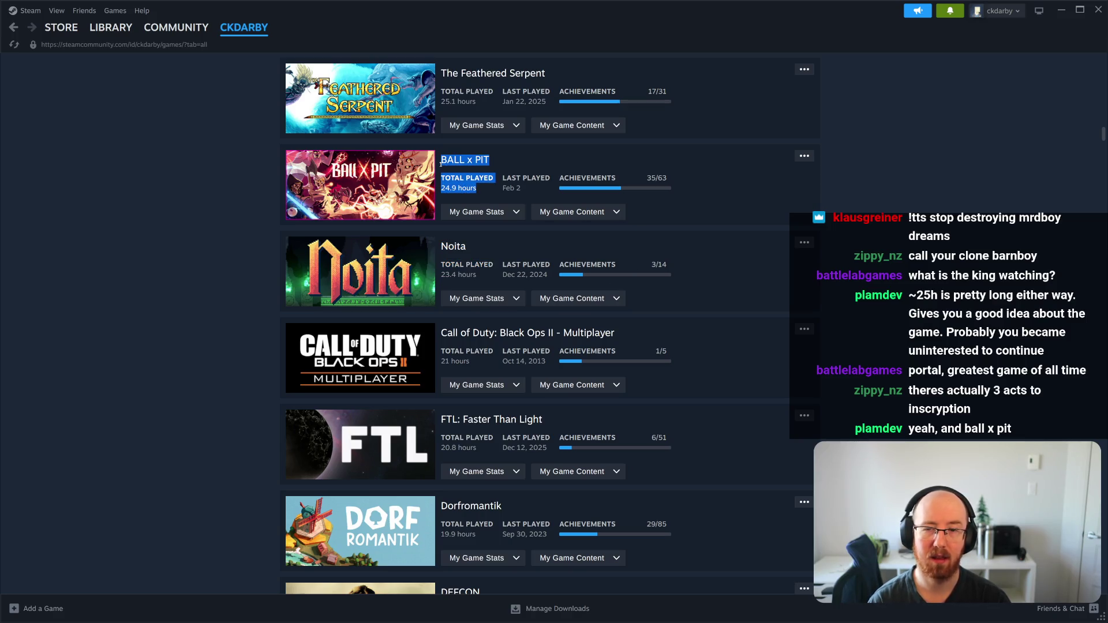
pyautogui.click(175, 267)
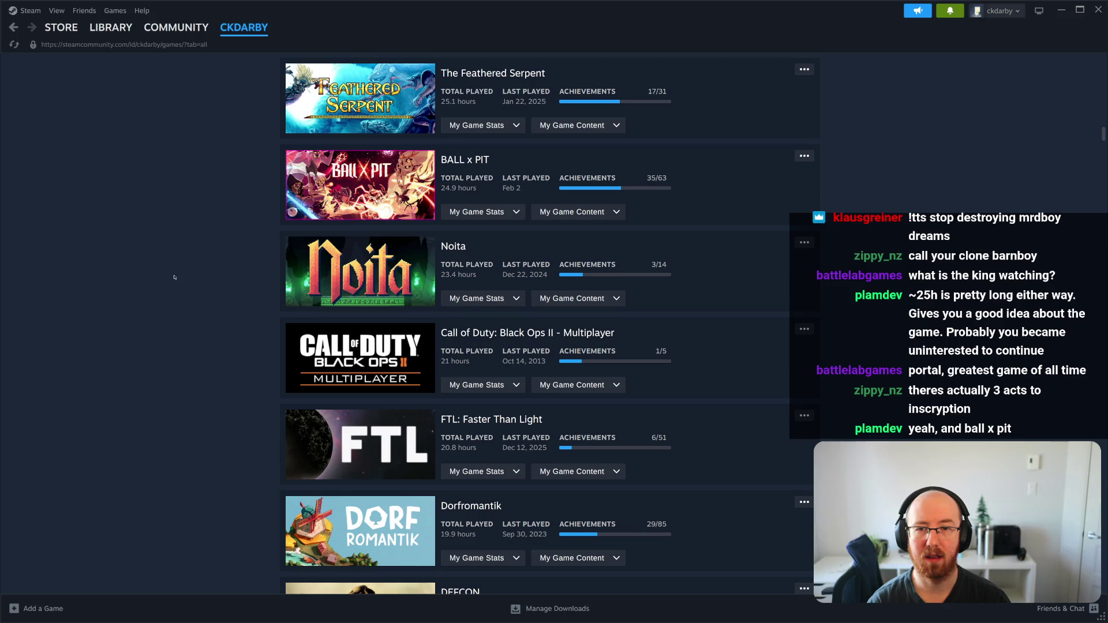
# - Scroll down to R.E.P.O. and highlight Yes, Your Grace with its 8.8 hours played
pyautogui.scroll(-15, 174, 266)
pyautogui.scroll(-10, 174, 267)
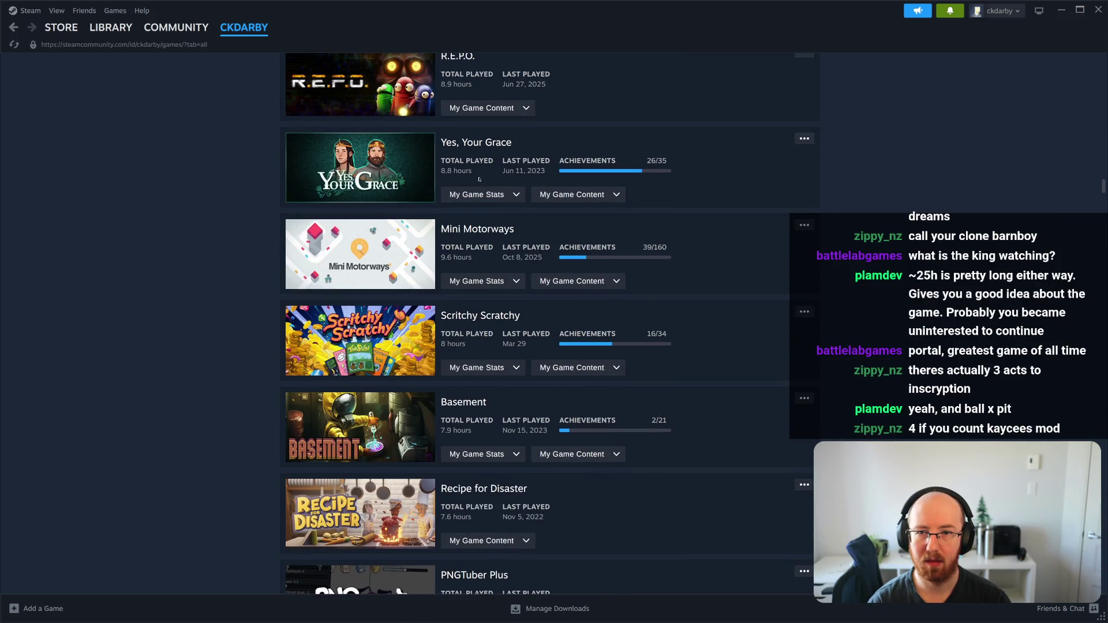
pyautogui.moveTo(470, 171)
pyautogui.mouseDown()
pyautogui.moveTo(443, 162)
pyautogui.moveTo(442, 147)
pyautogui.mouseUp()
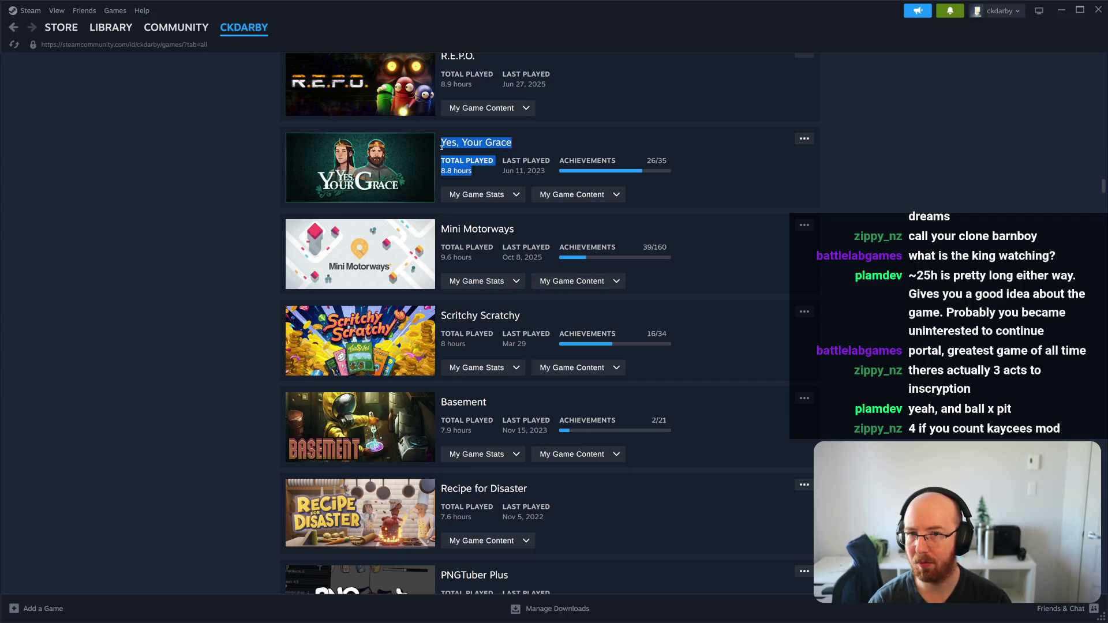